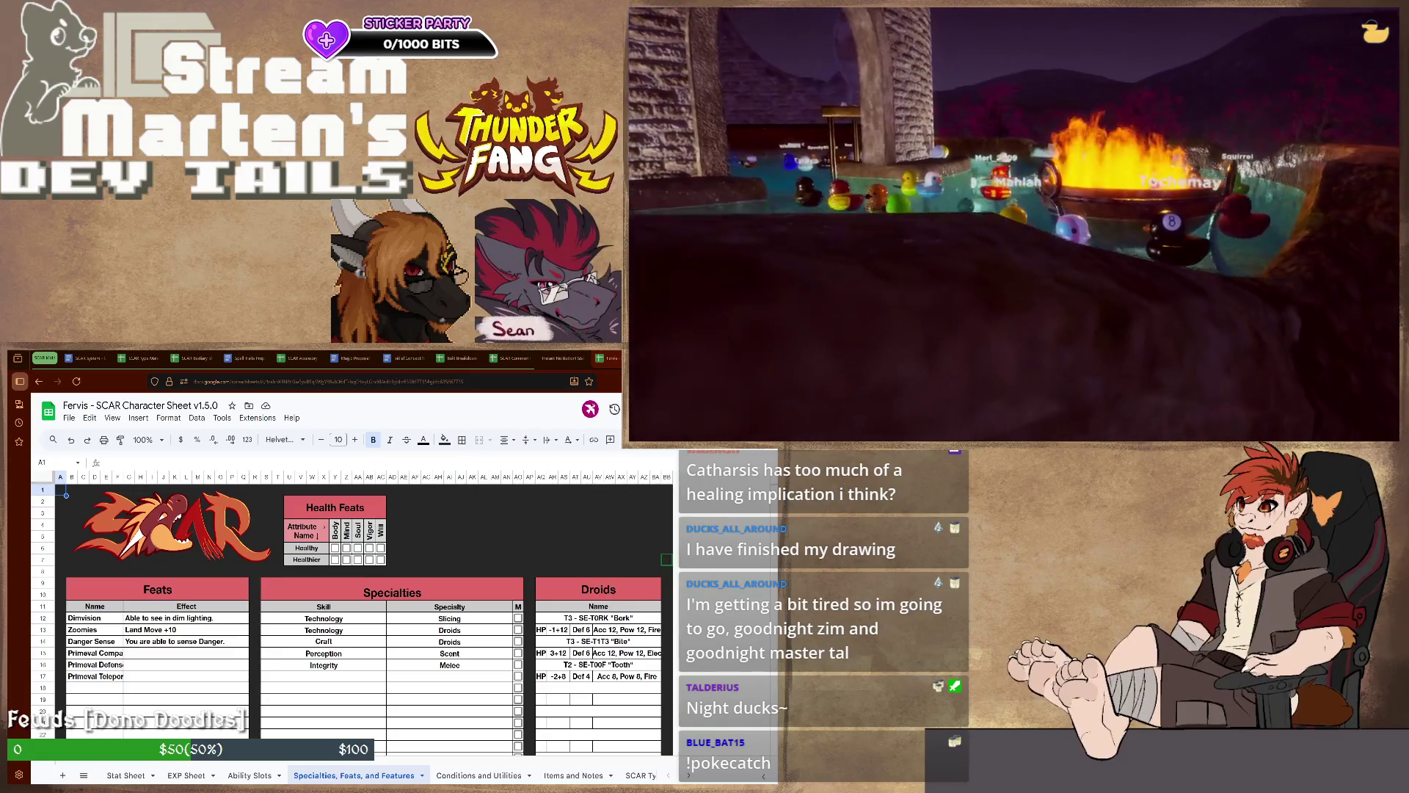
pyautogui.scroll(-2, 352, 617)
pyautogui.scroll(-2, 353, 616)
pyautogui.scroll(-2, 353, 617)
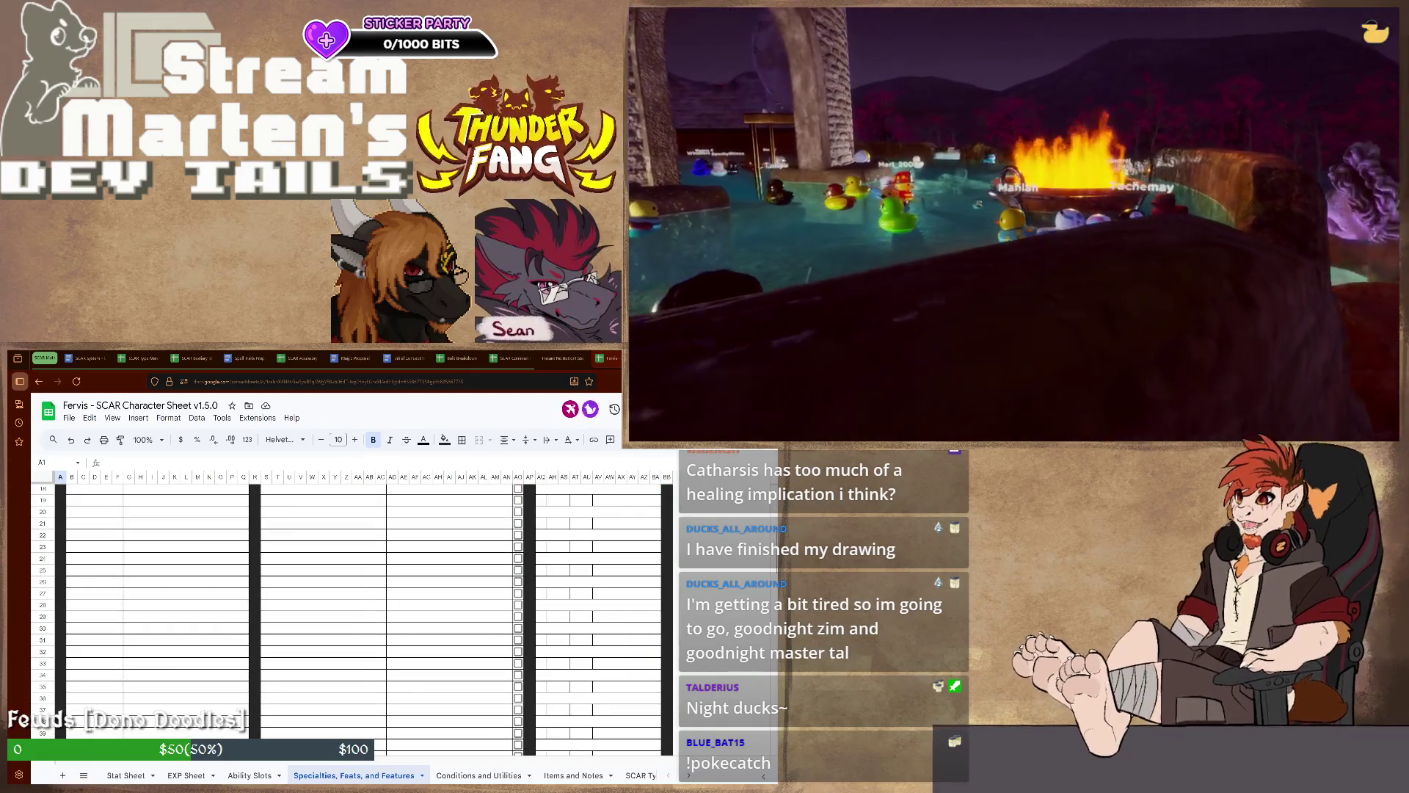
# Review the Stat Sheet, then the Technology skill and its Slicing specialty in row 12
pyautogui.click(126, 775)
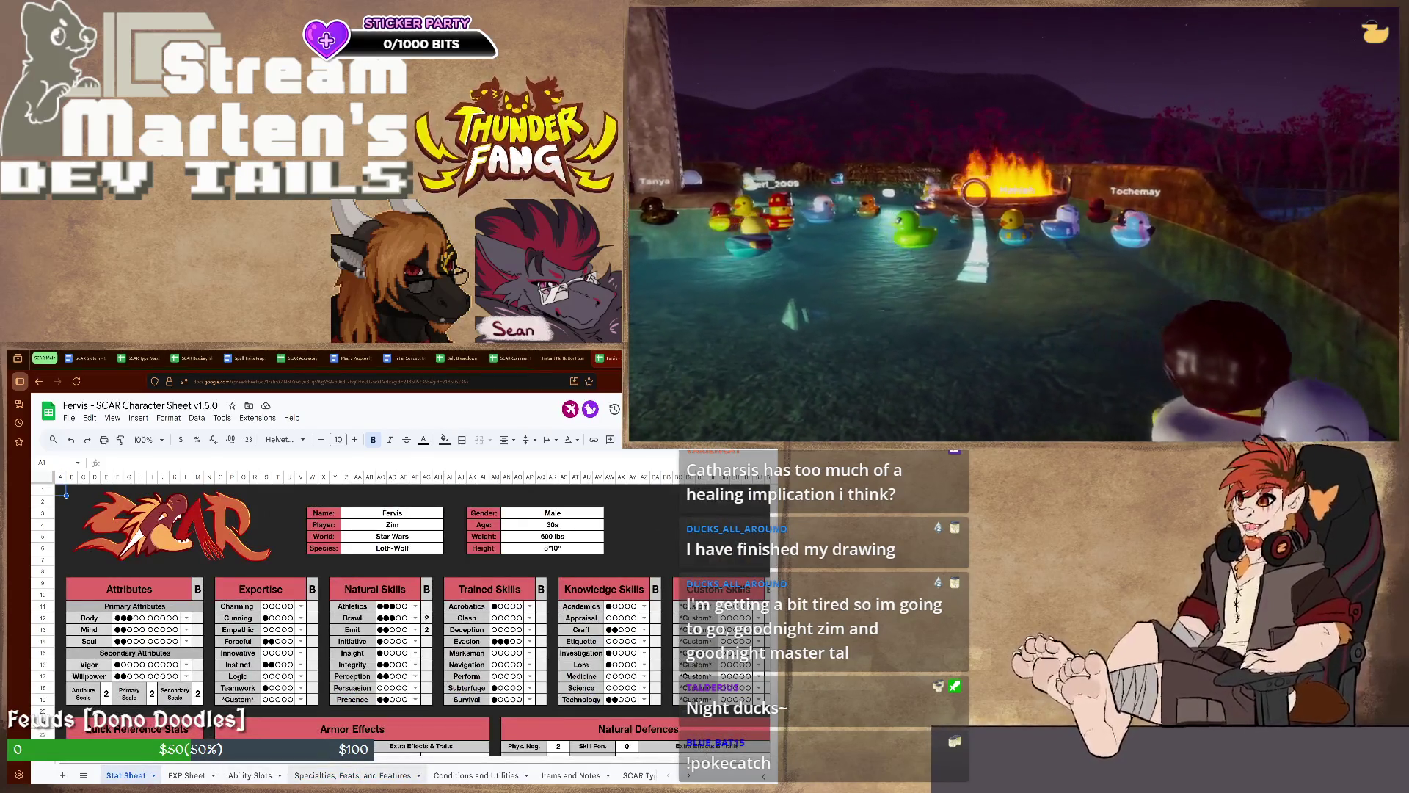
pyautogui.click(353, 776)
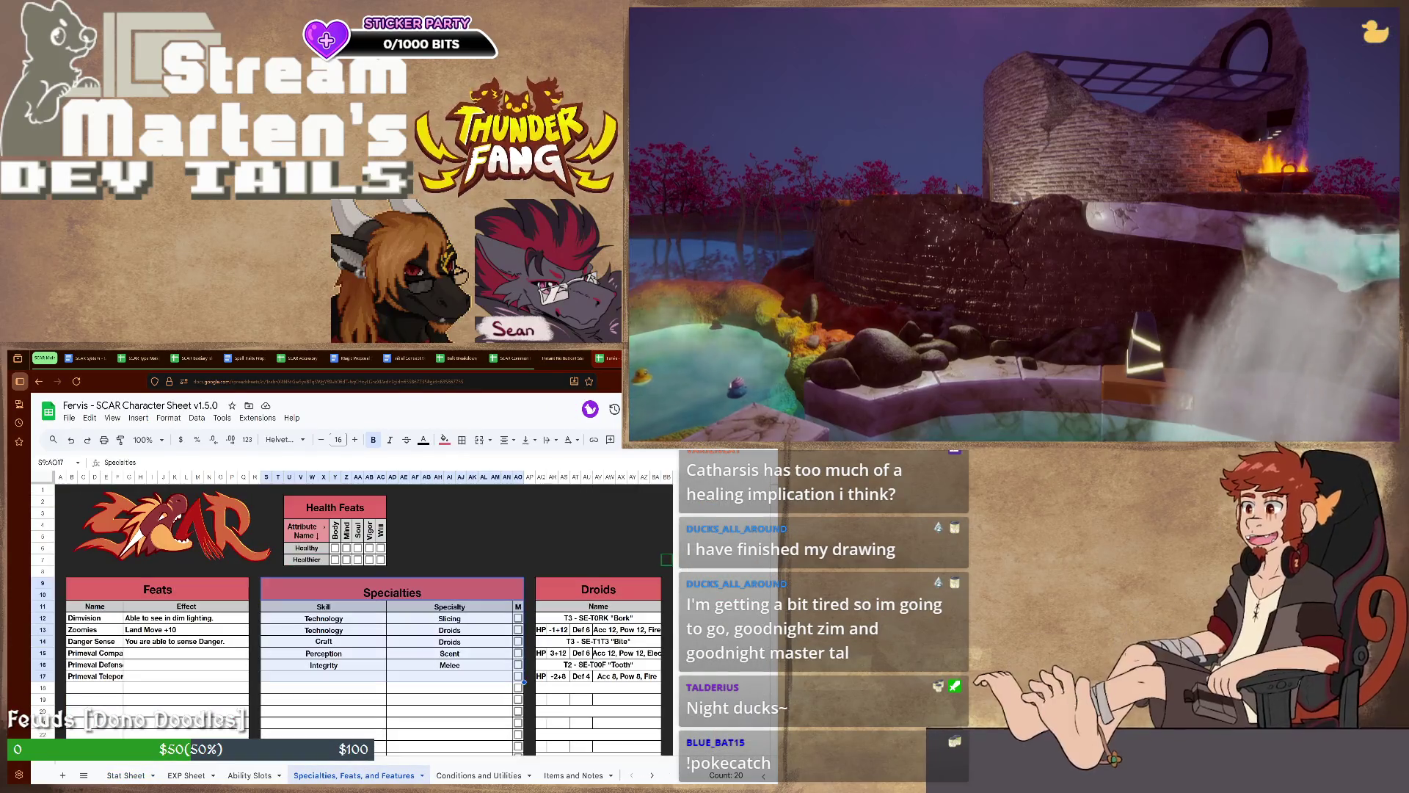
pyautogui.click(323, 619)
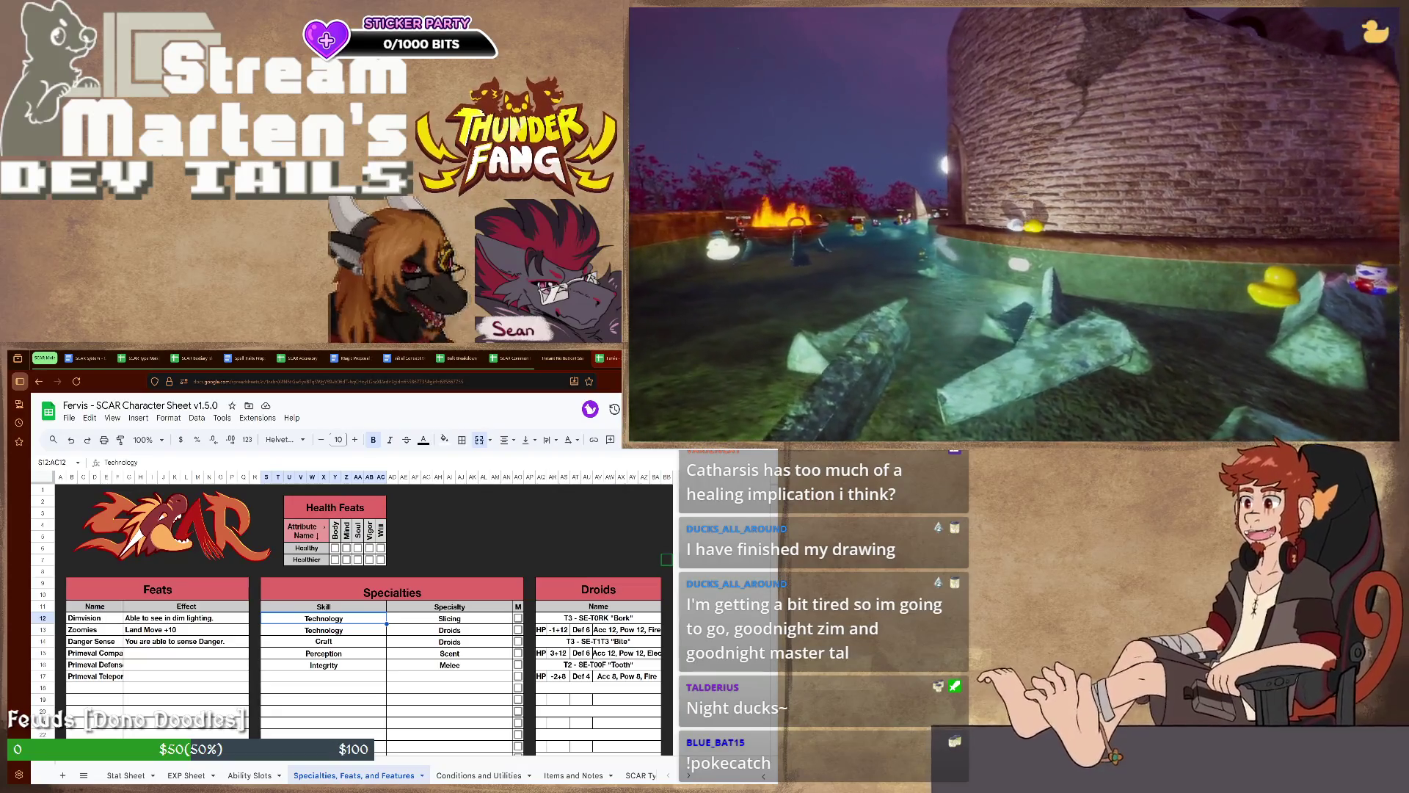
pyautogui.press('Tab')
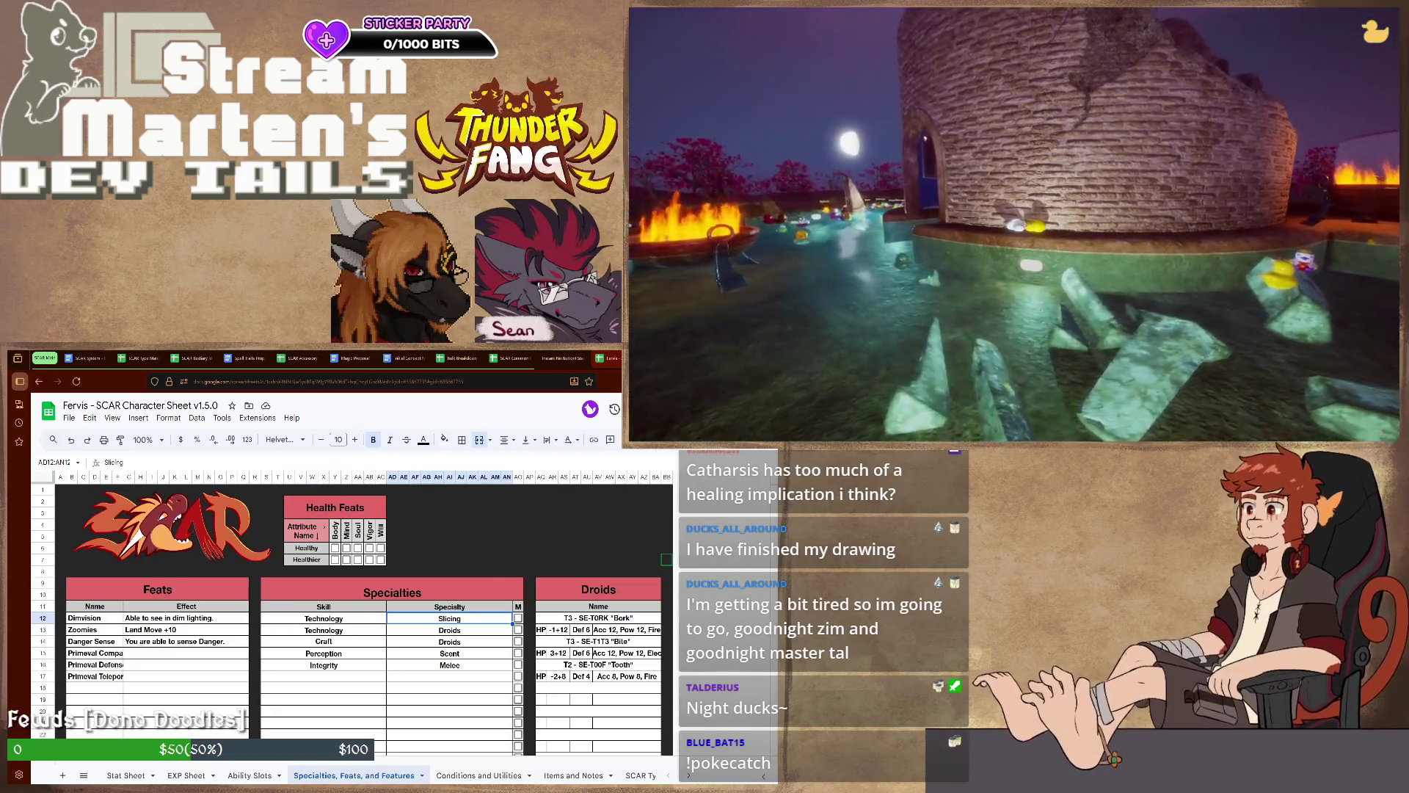
pyautogui.press('Left')
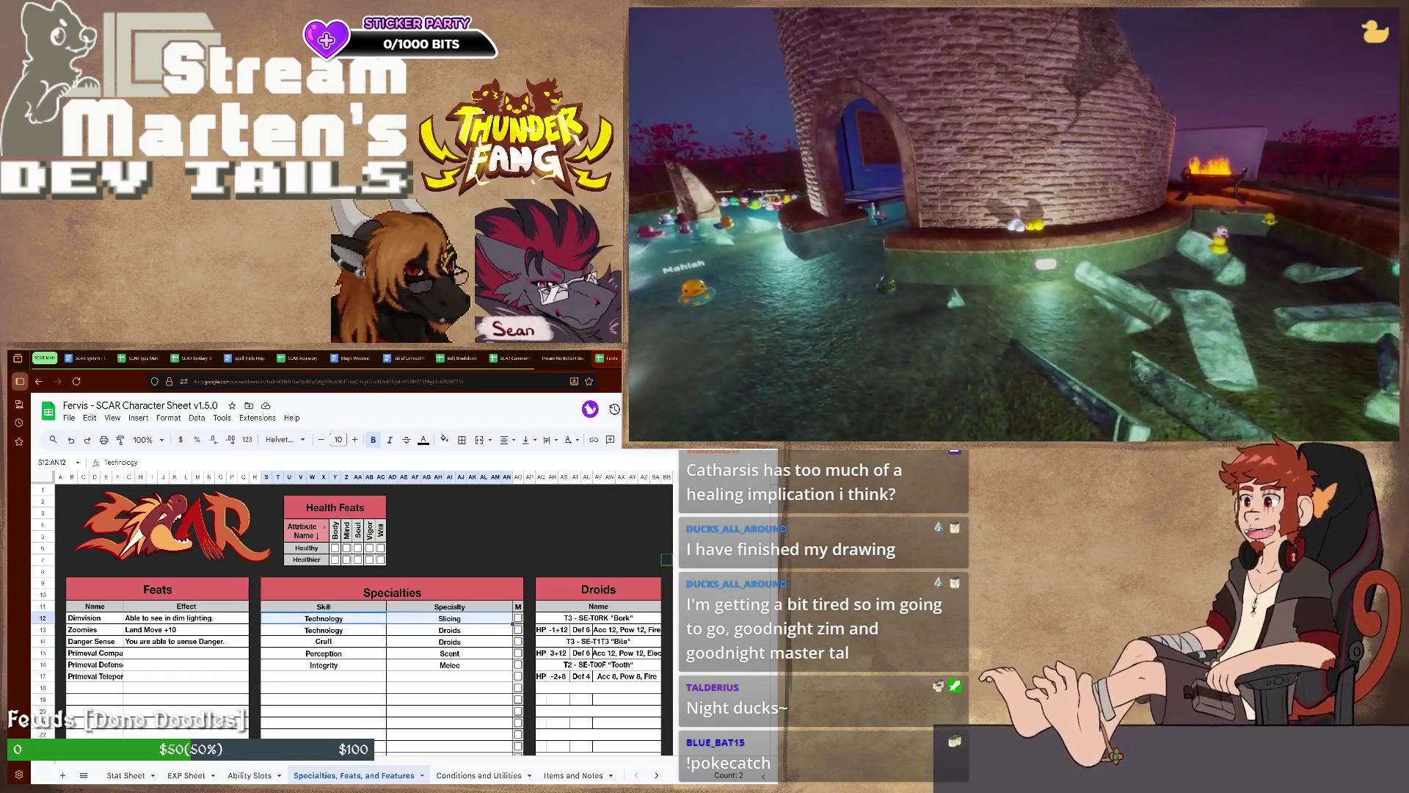
pyautogui.press('Right')
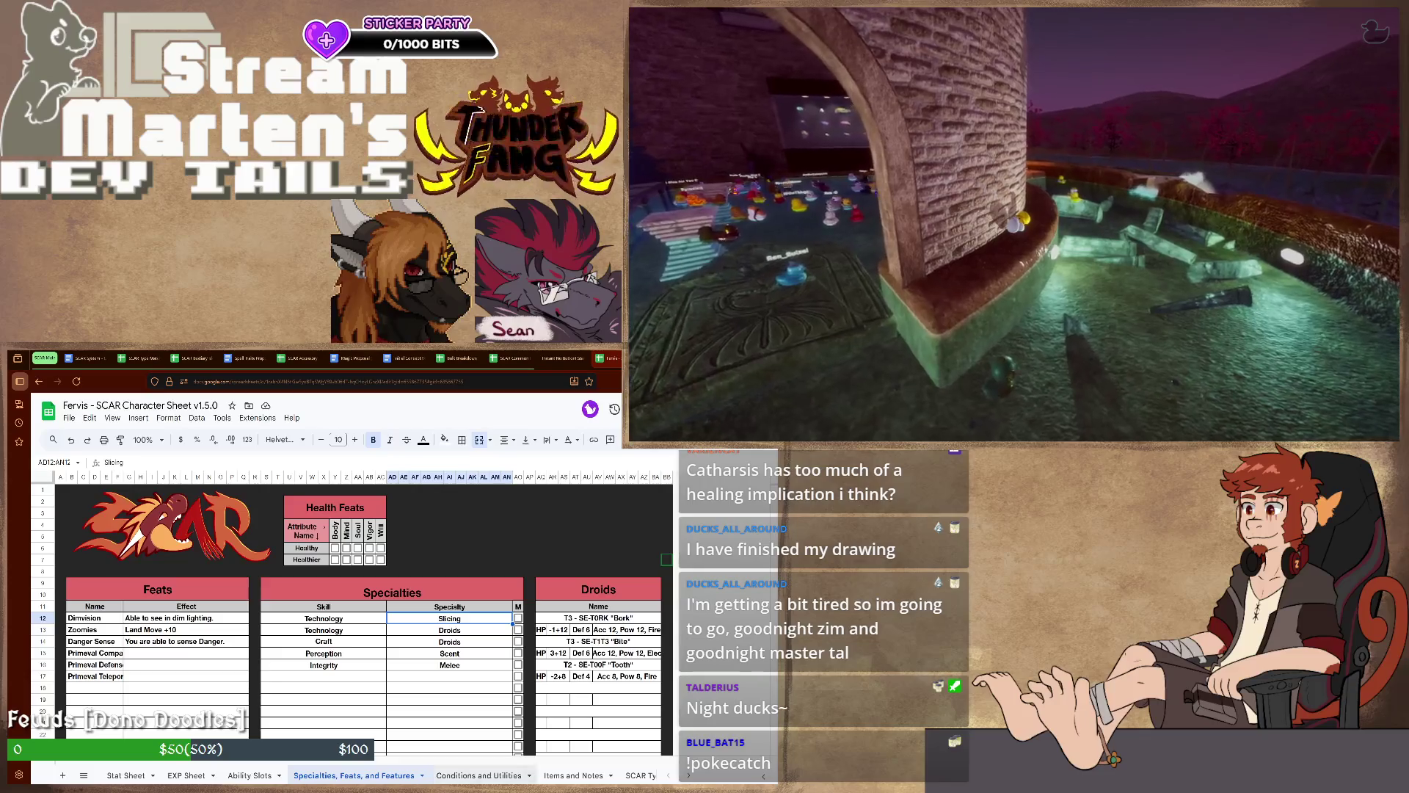
# Advance past Conditions and Utilities to the Items and Notes sheet
pyautogui.hotkey('ctrl', 'shift', 'pagedown')
pyautogui.hotkey('ctrl', 'shift', 'pagedown')
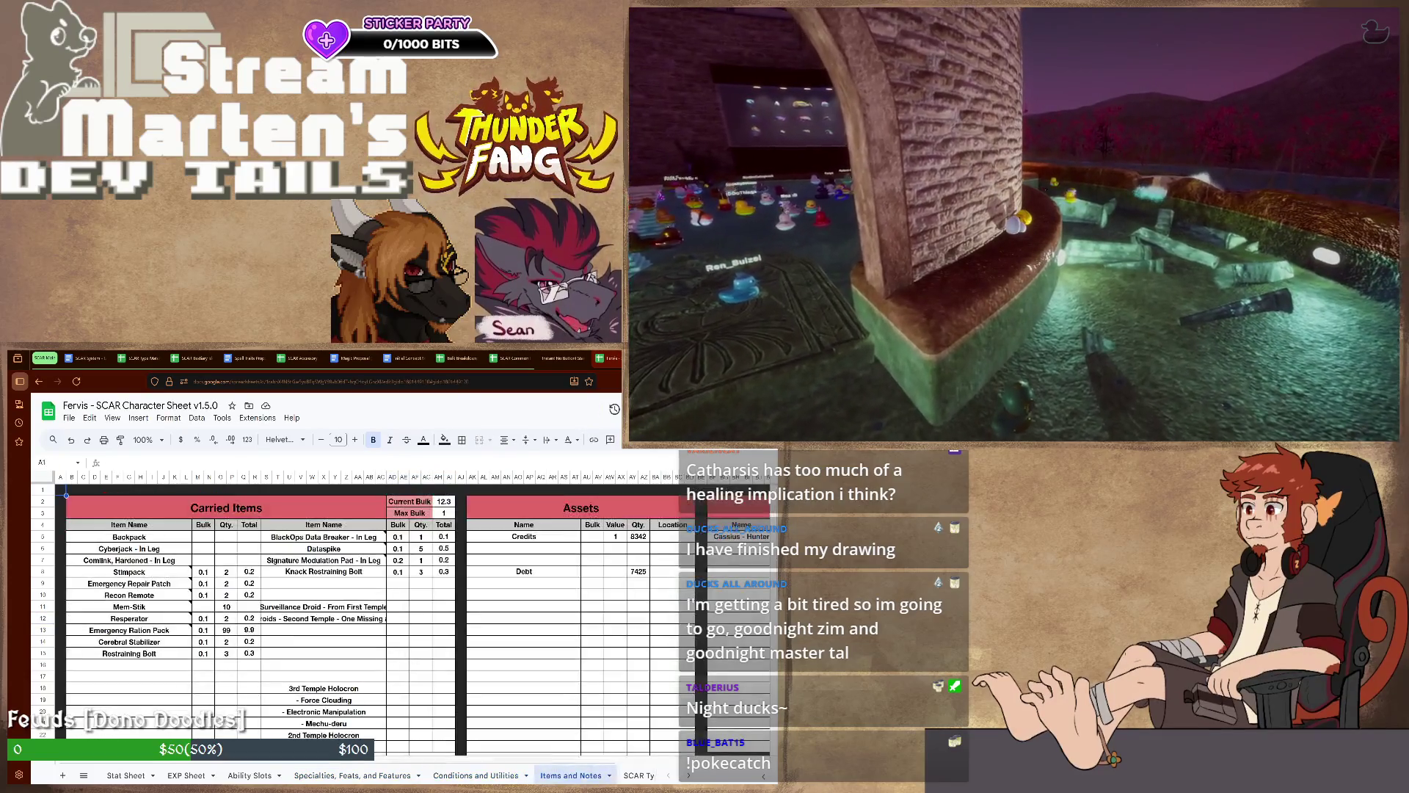
pyautogui.hotkey('ctrl', 'shift', 'pagedown')
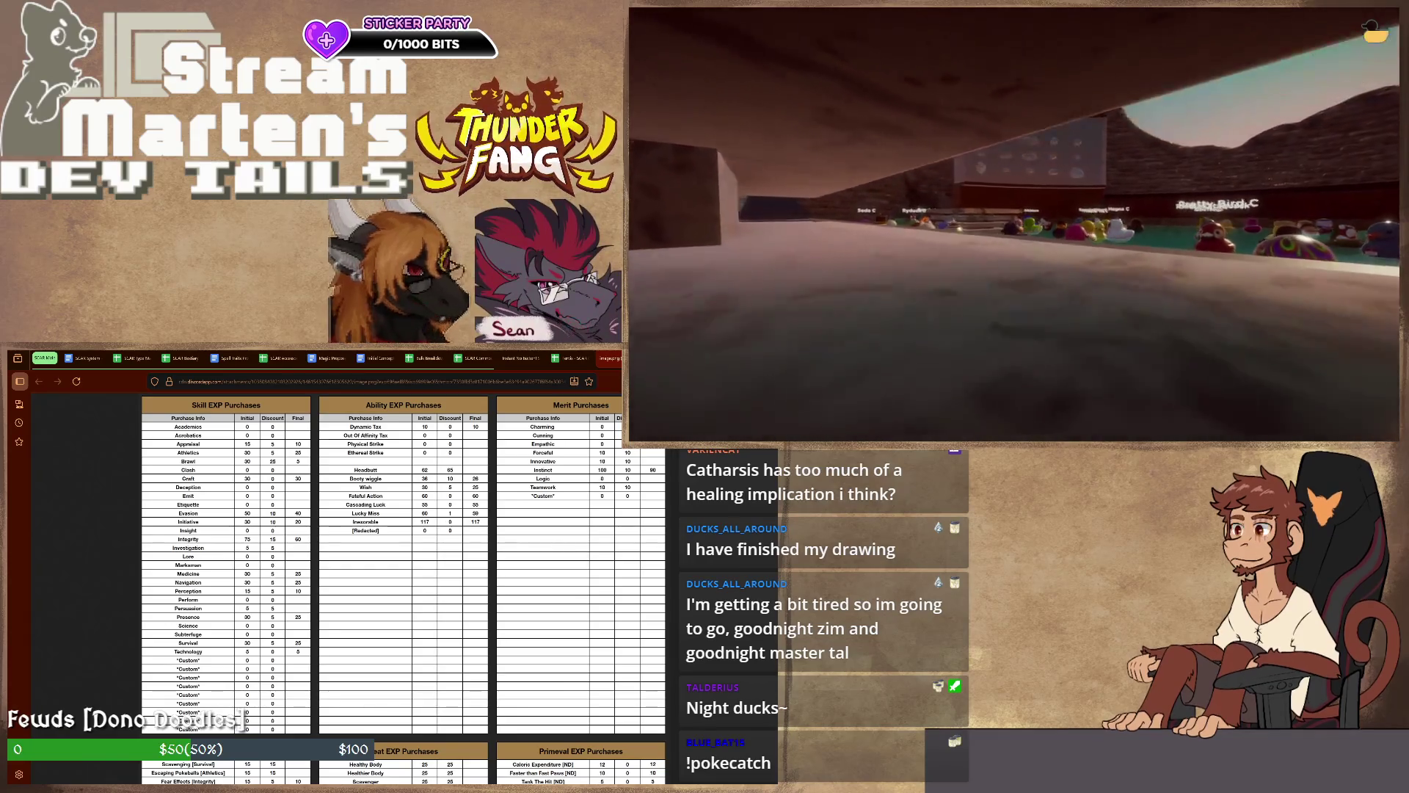
pyautogui.hotkey('ctrl', 'Tab')
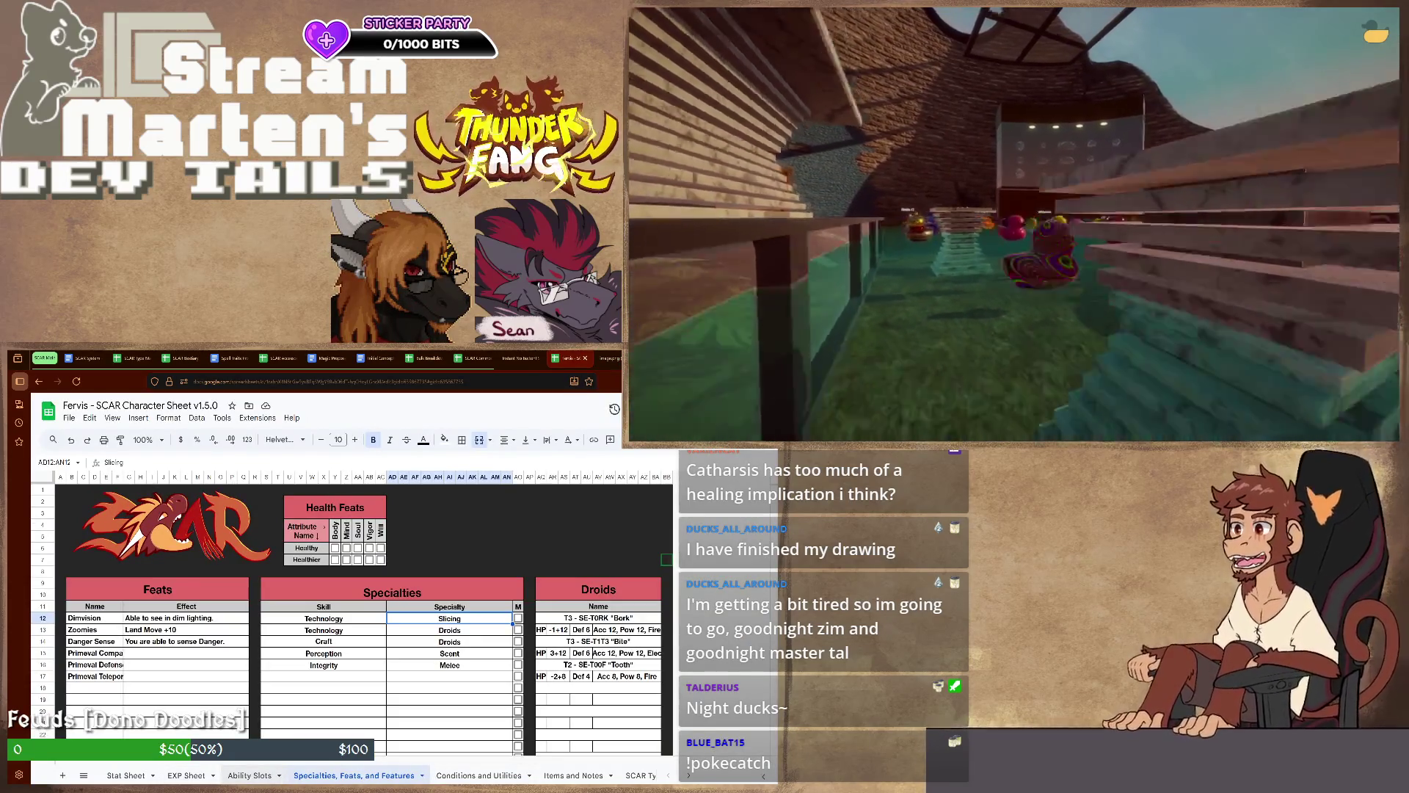
pyautogui.hotkey('ctrl', 'pageup')
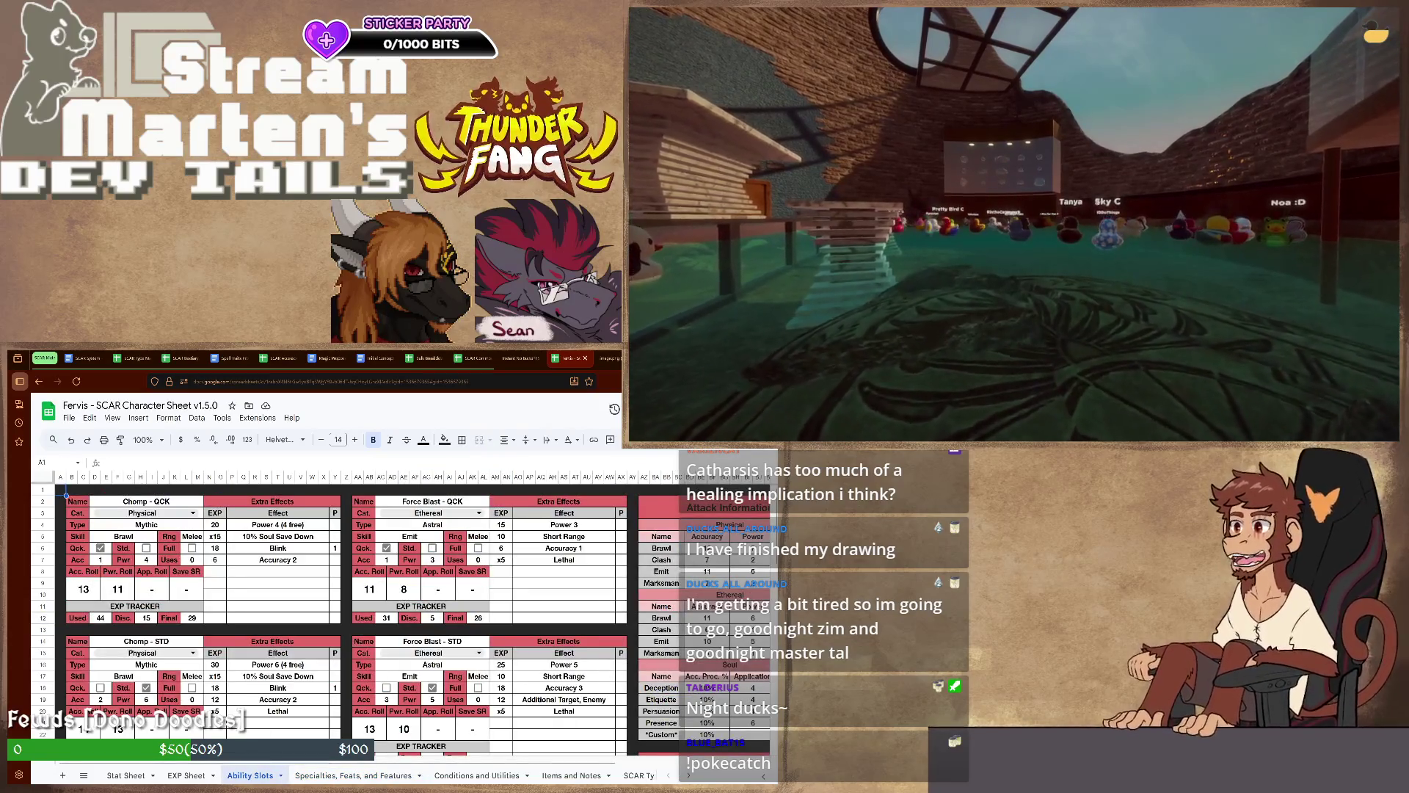
pyautogui.scroll(-2, 330, 617)
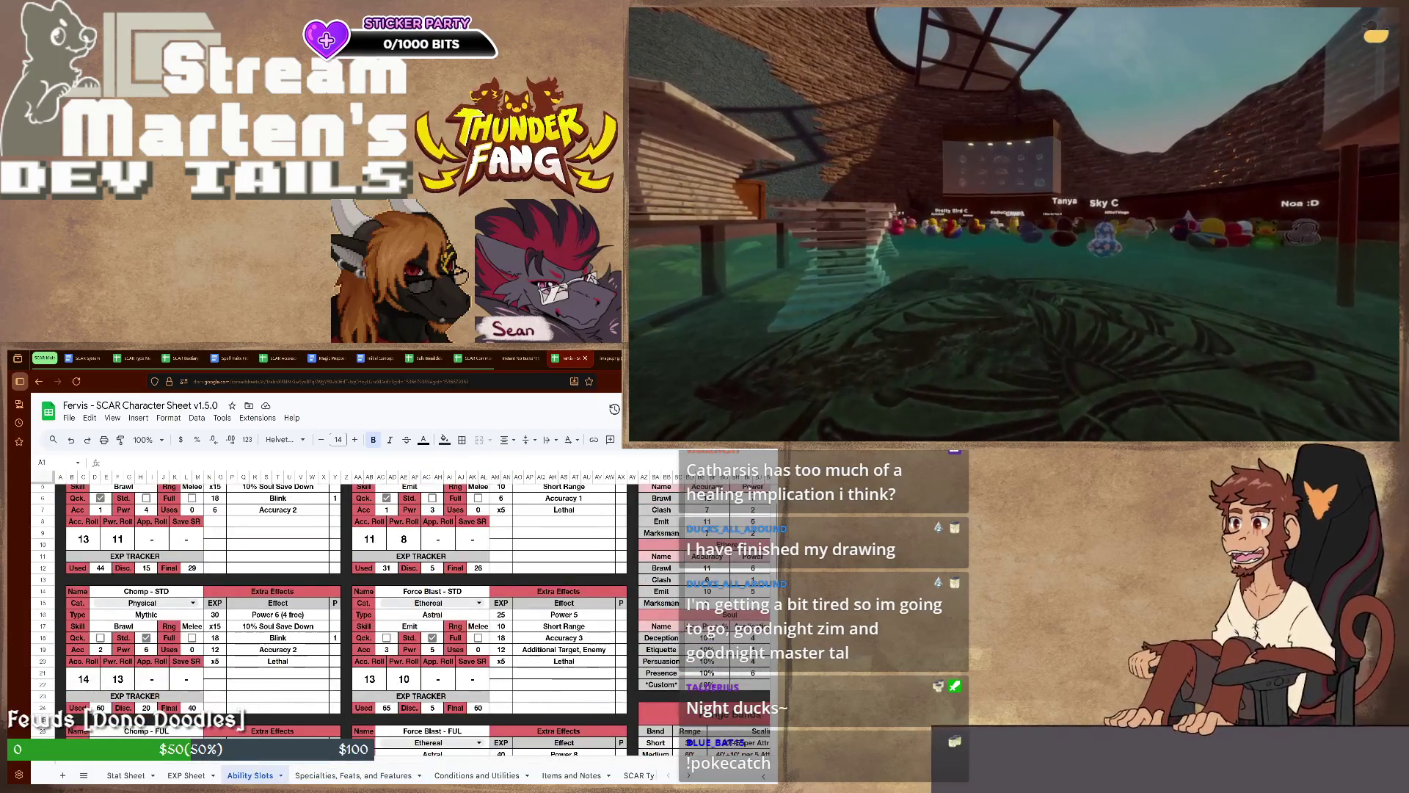
pyautogui.scroll(-2, 331, 616)
pyautogui.scroll(-2, 330, 617)
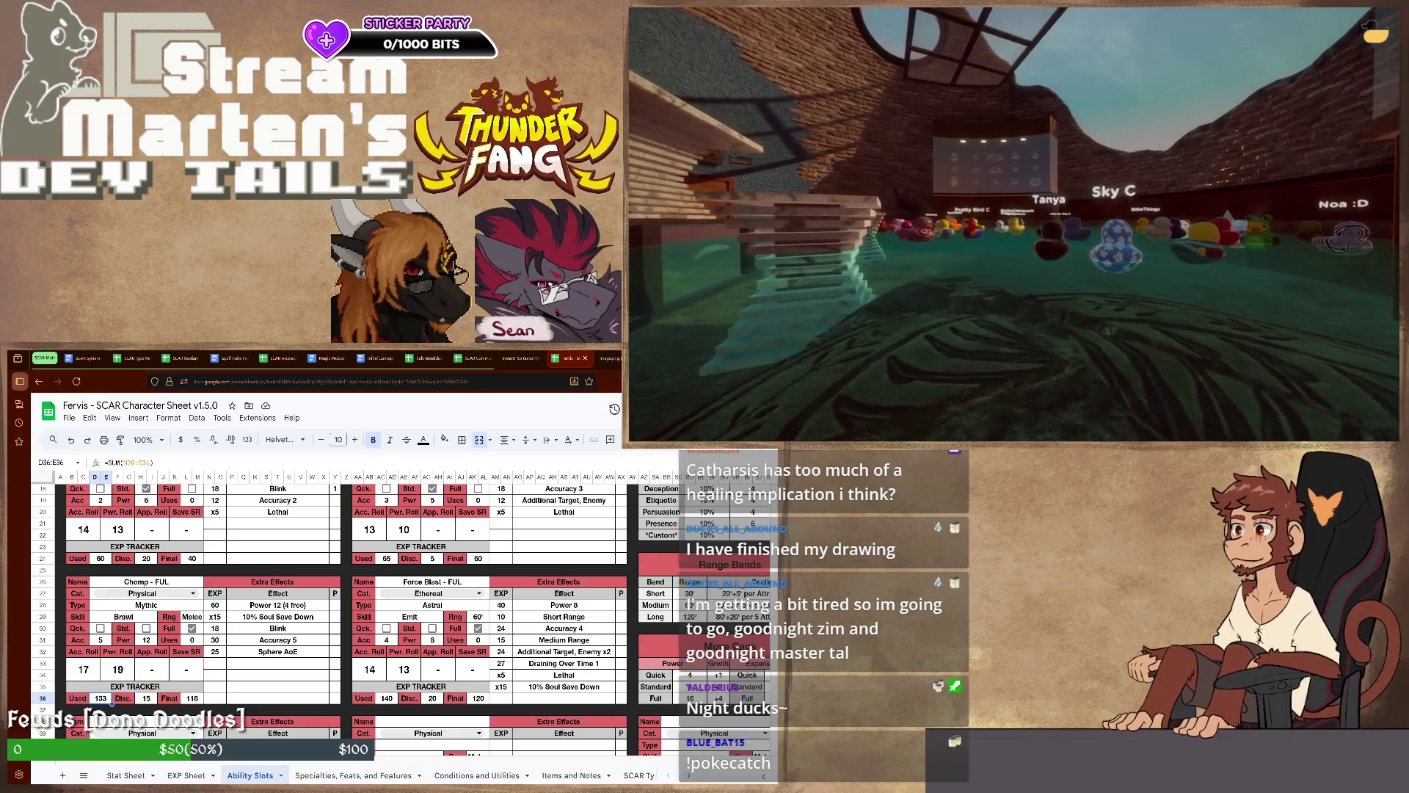
pyautogui.press('Right')
pyautogui.press('Right')
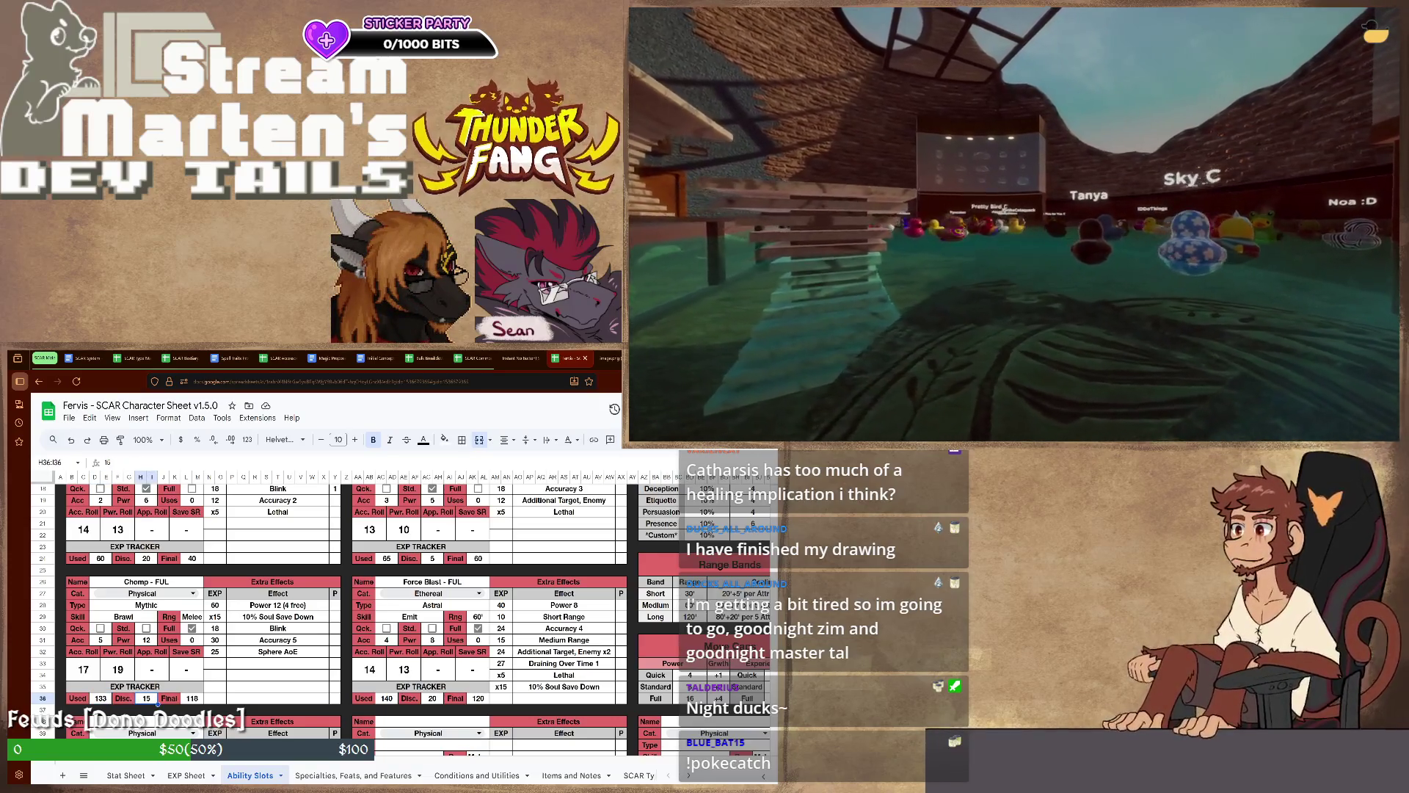
pyautogui.hotkey('ctrl', 'shift', 'pageup')
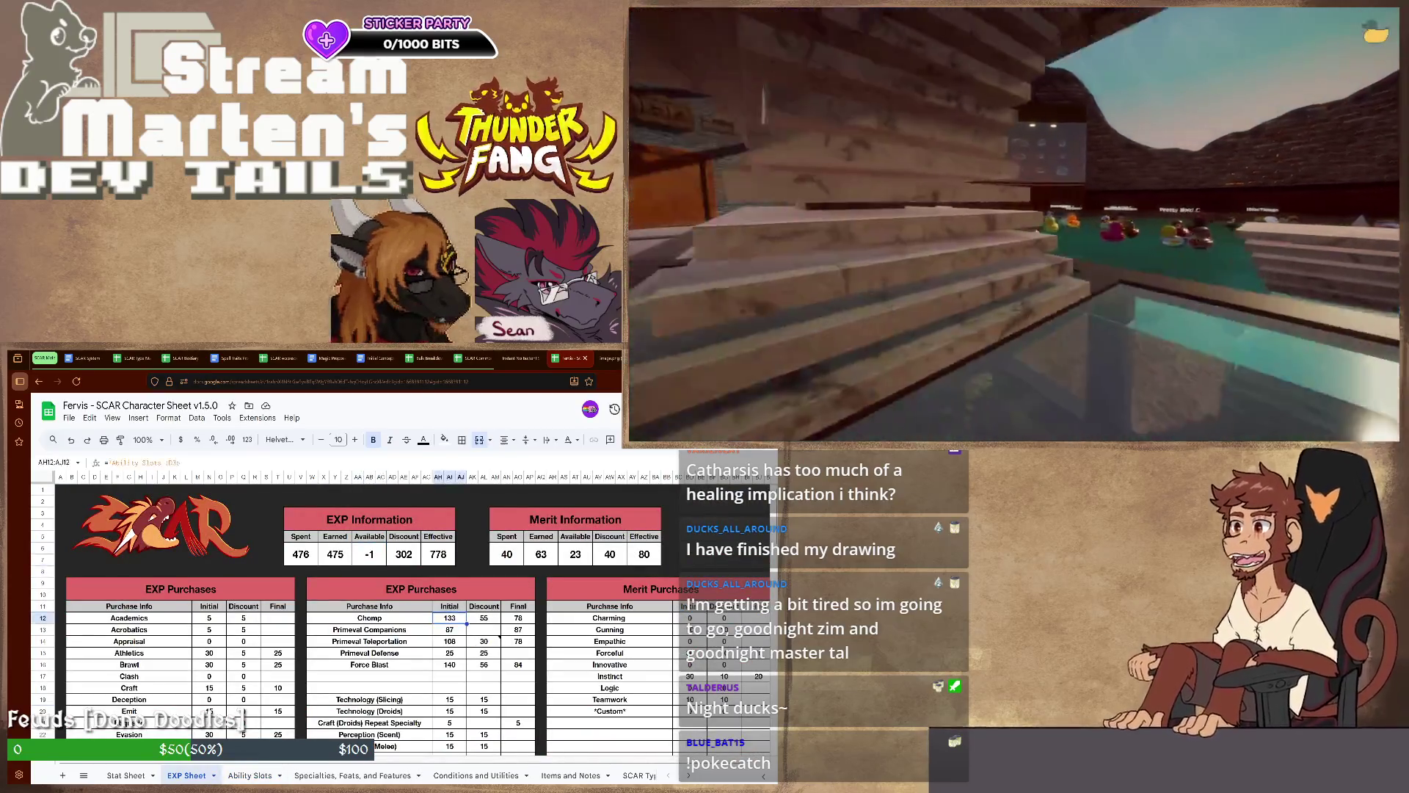
pyautogui.click(483, 617)
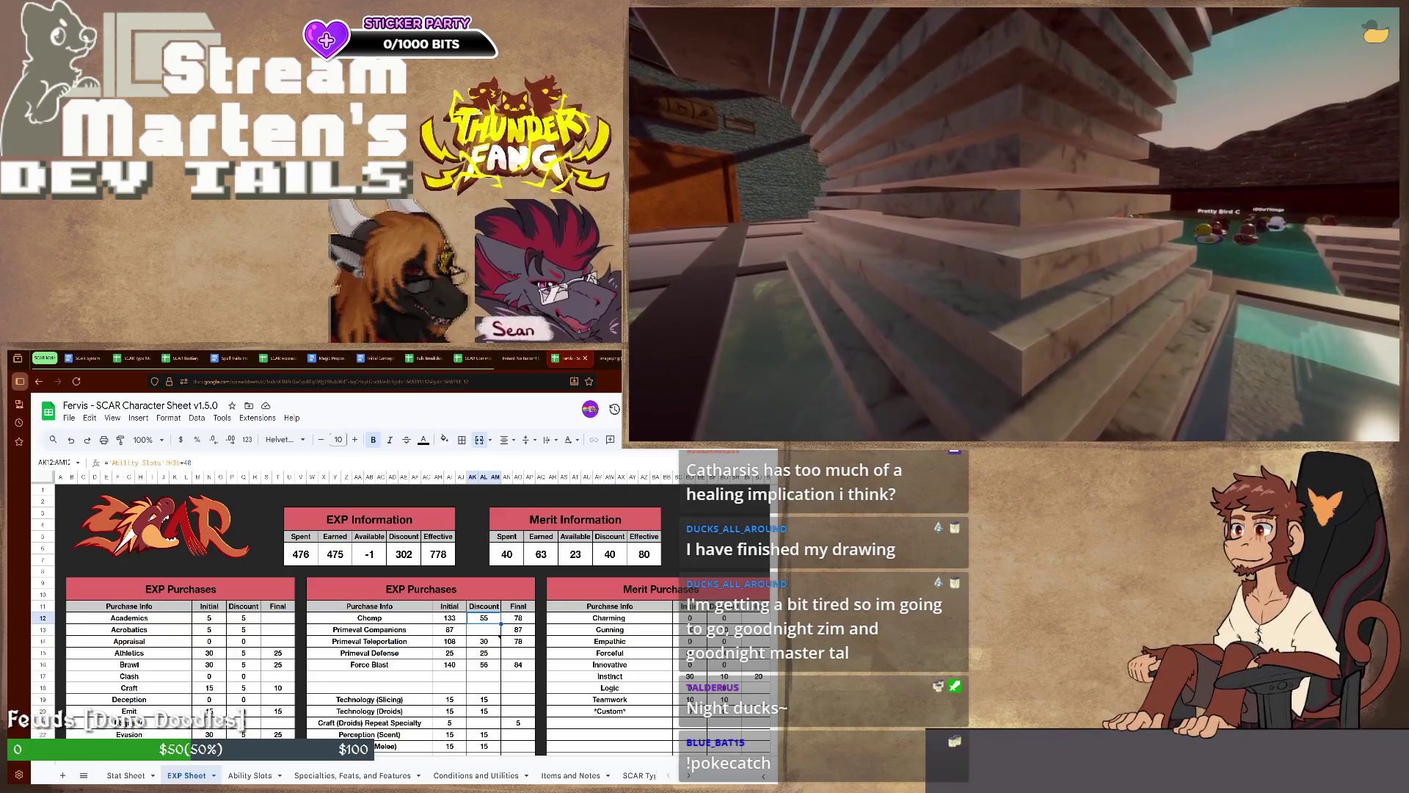
pyautogui.click(433, 621)
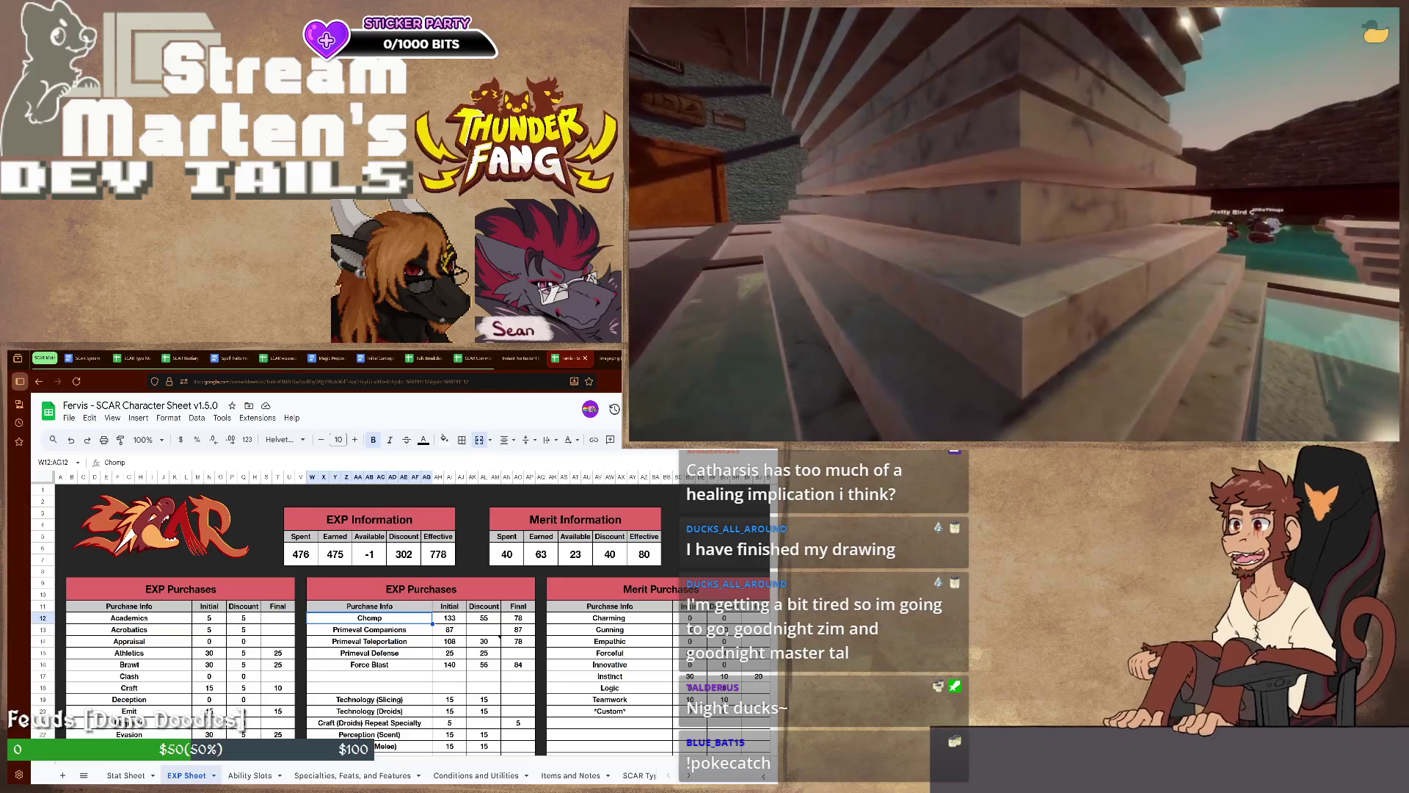
pyautogui.hotkey('ctrl', 'pagedown')
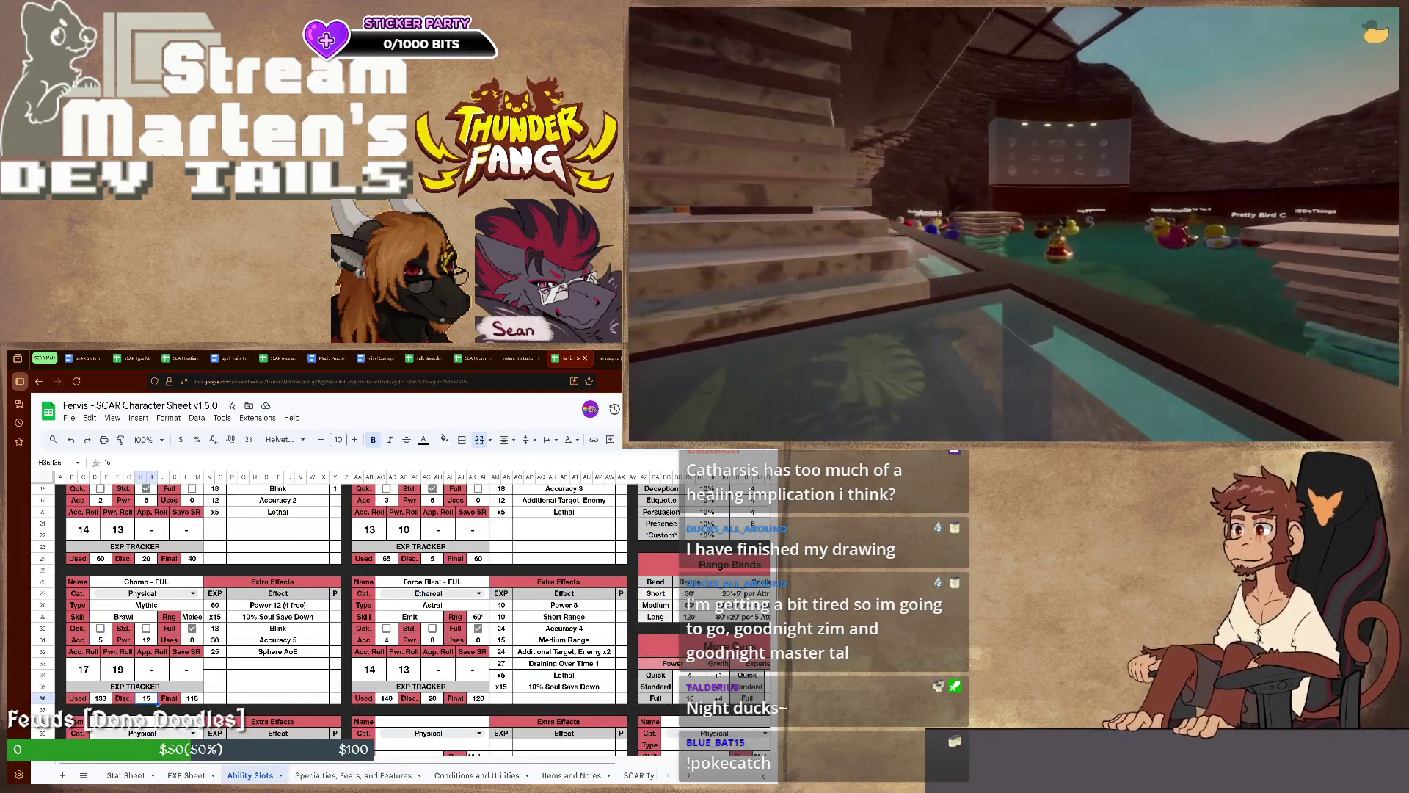
pyautogui.click(118, 668)
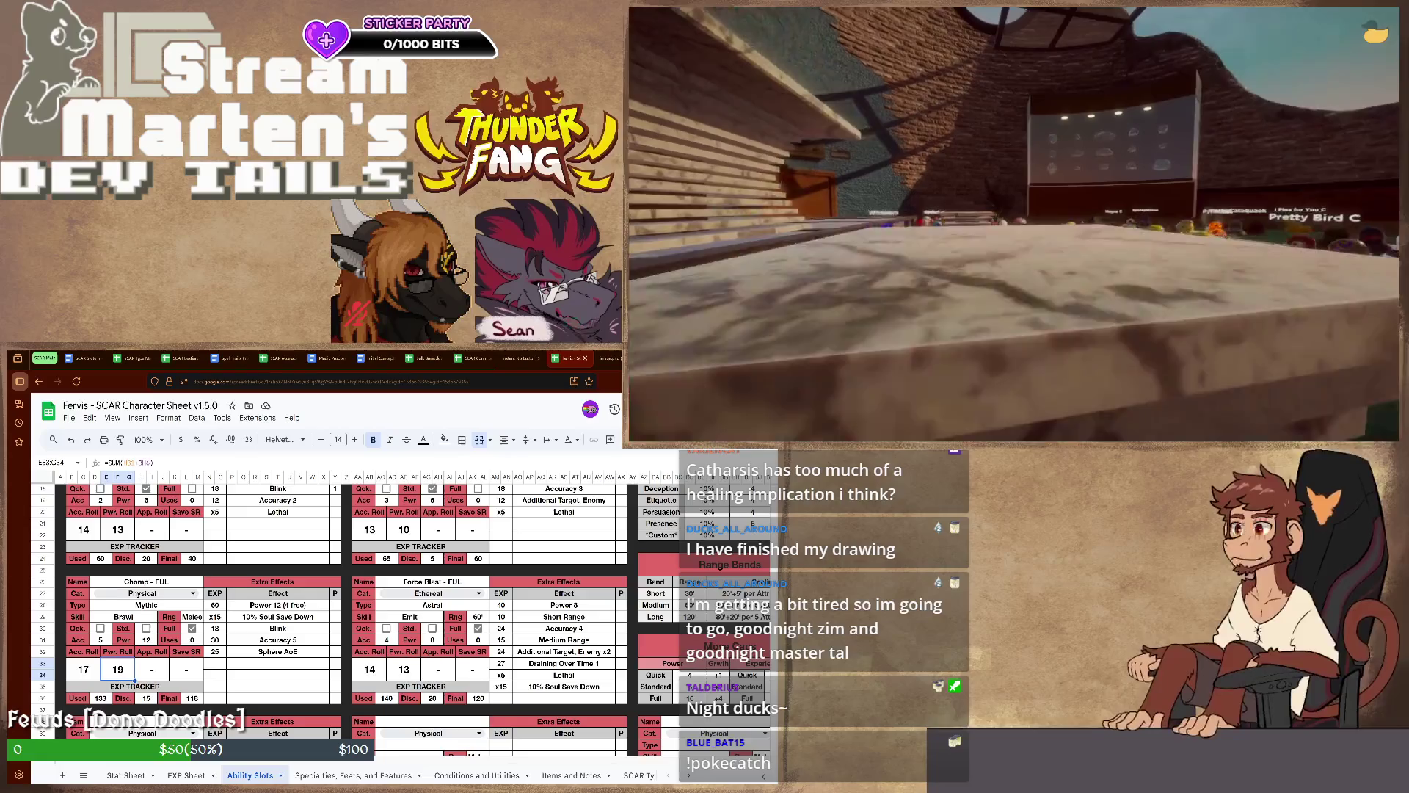
pyautogui.click(146, 639)
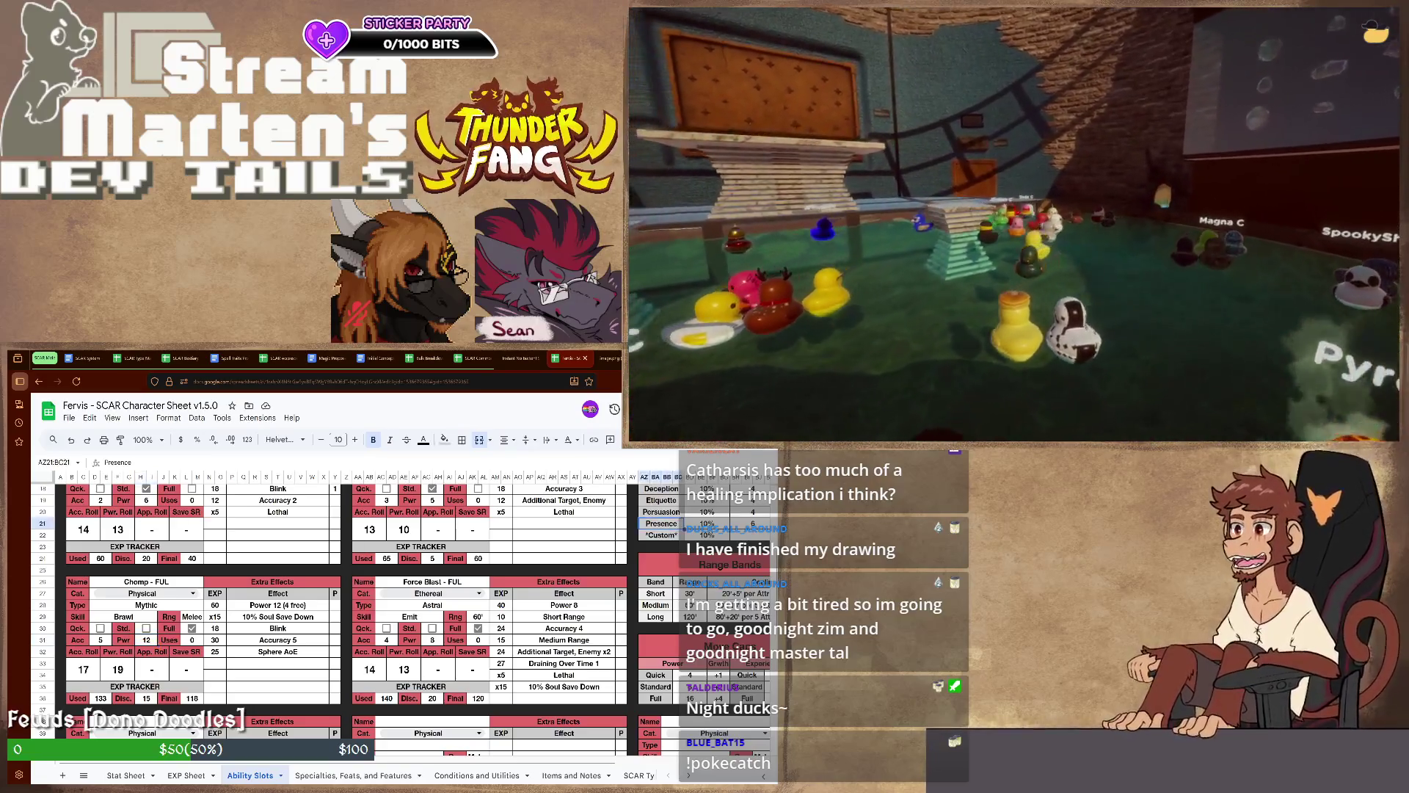
pyautogui.scroll(5, 342, 617)
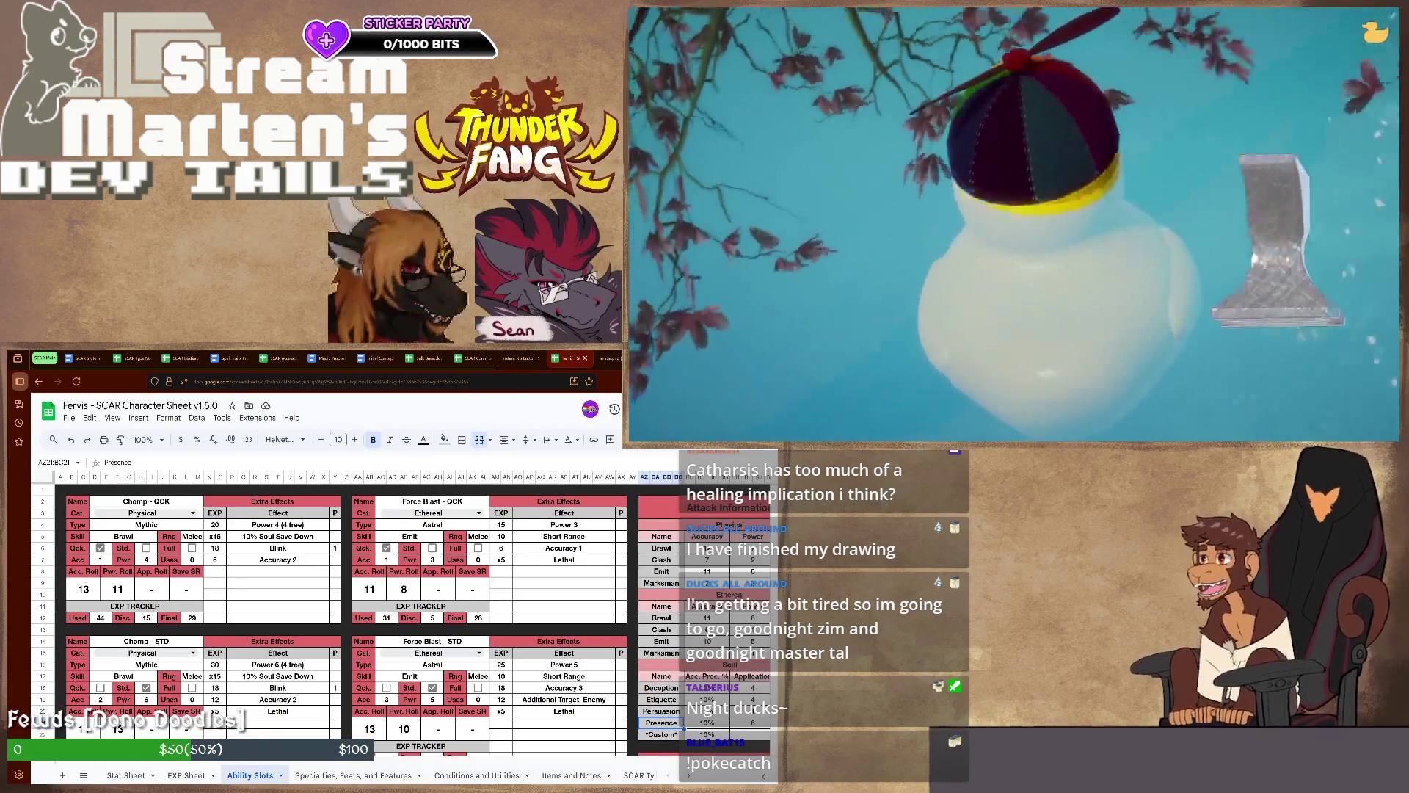
# Inspect Chomp's Uses and App. Roll entries, then switch to the other character's EXP purchase sheet
pyautogui.click(169, 559)
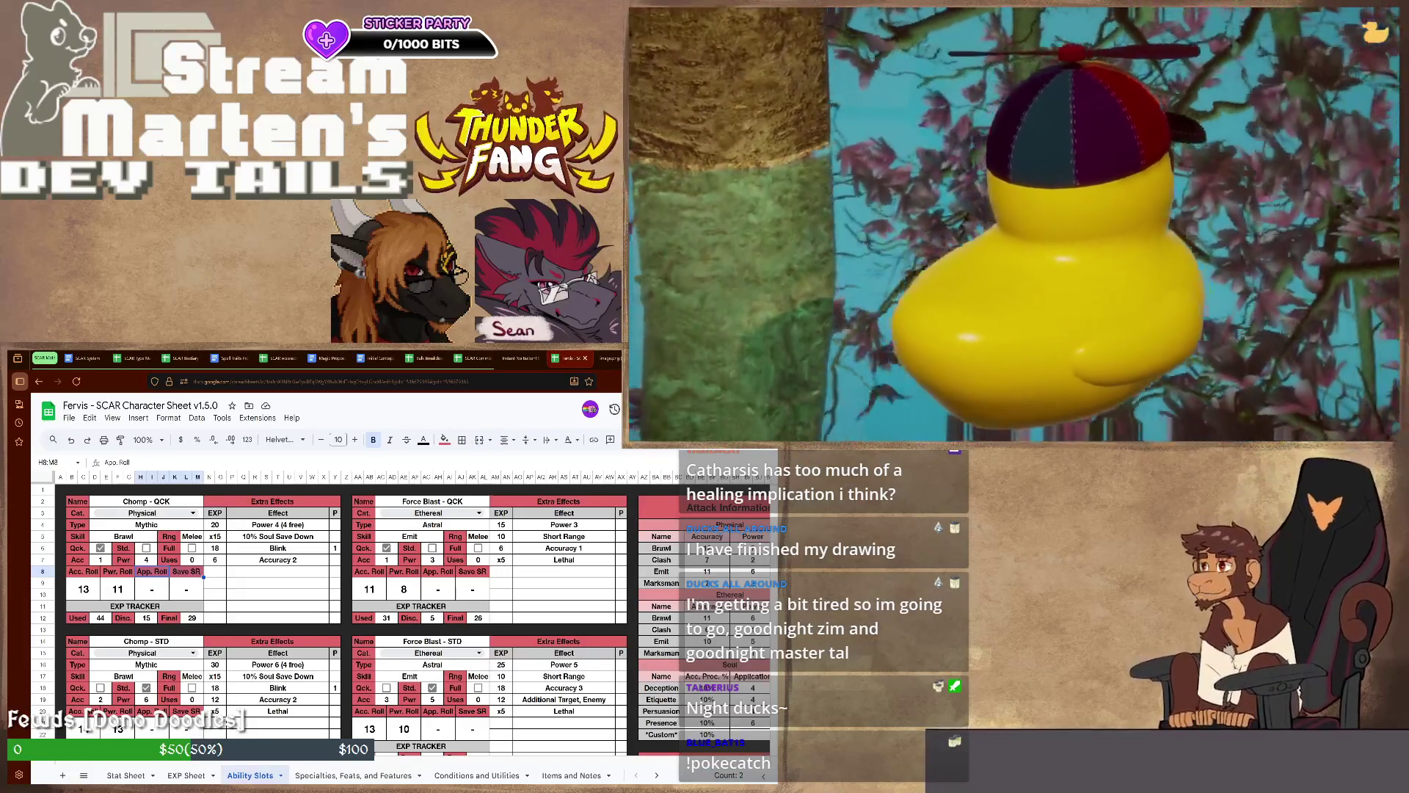
pyautogui.click(277, 596)
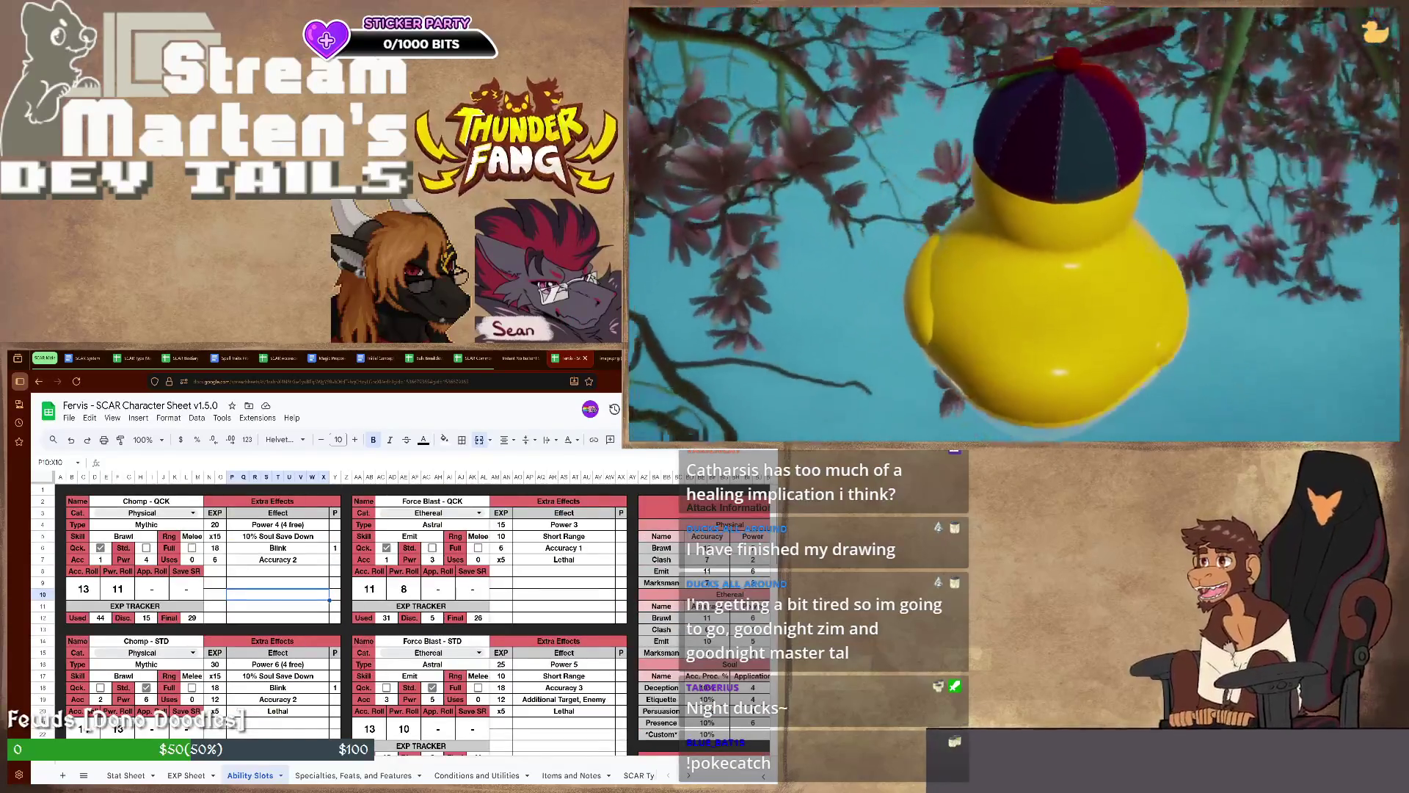
pyautogui.scroll(-2, 342, 611)
pyautogui.scroll(-2, 341, 611)
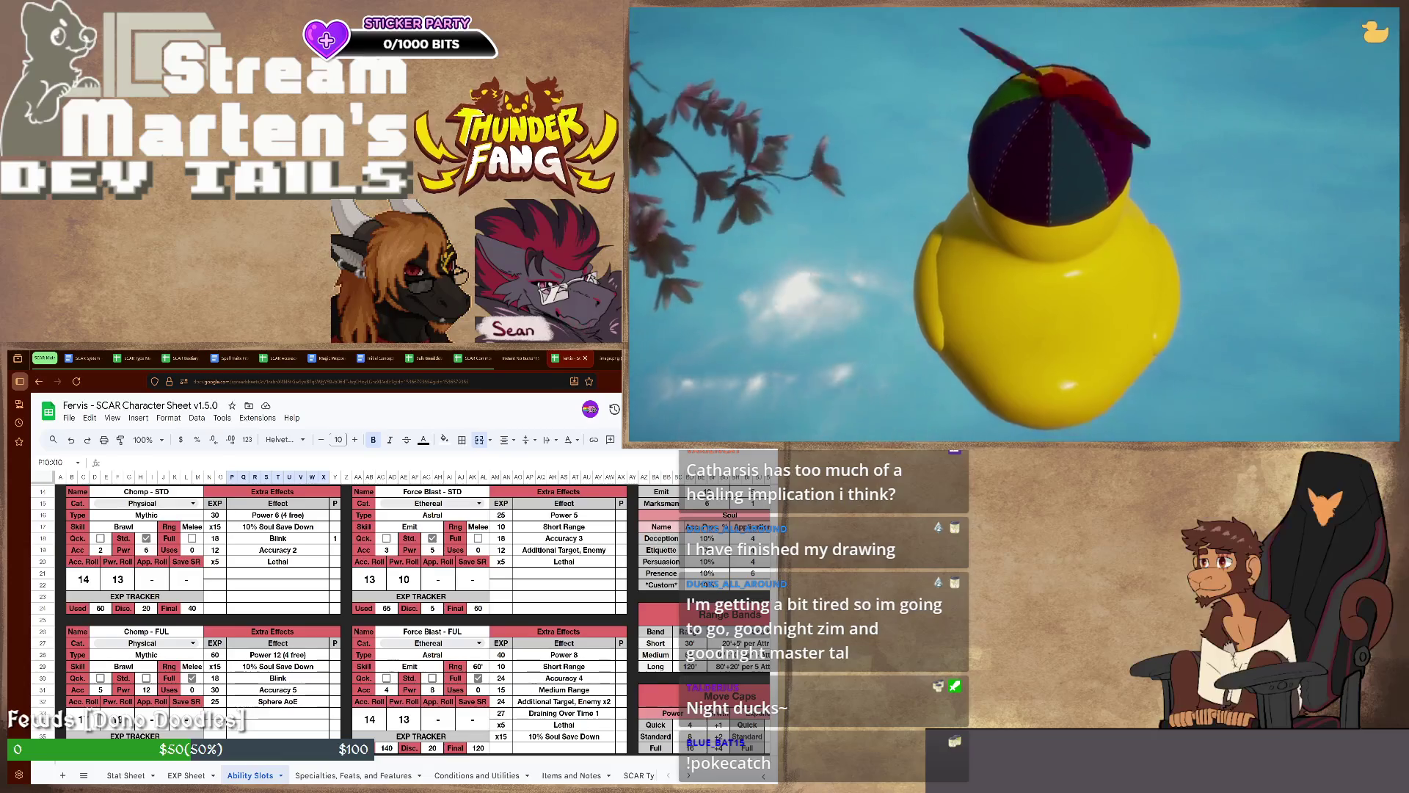
pyautogui.click(152, 562)
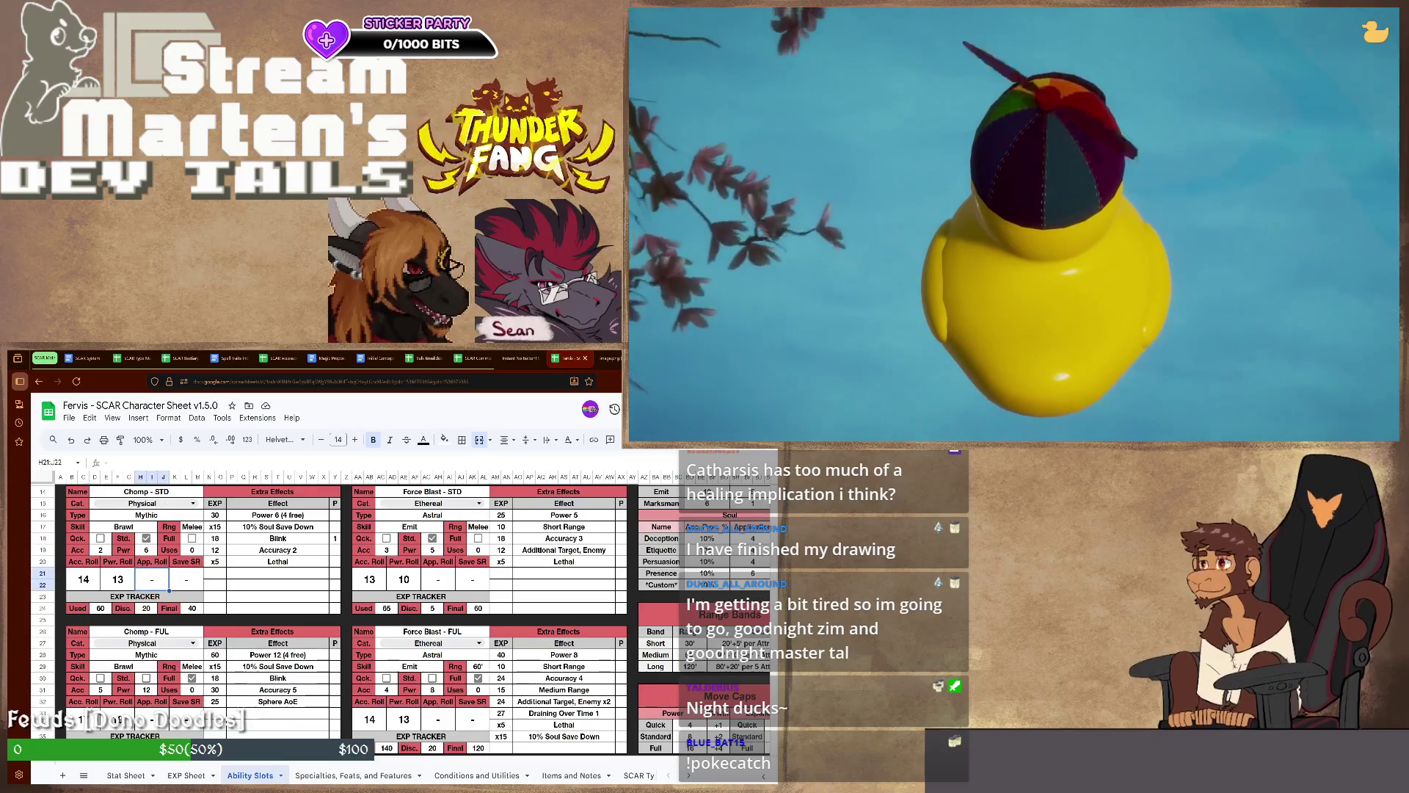
pyautogui.scroll(5, 342, 616)
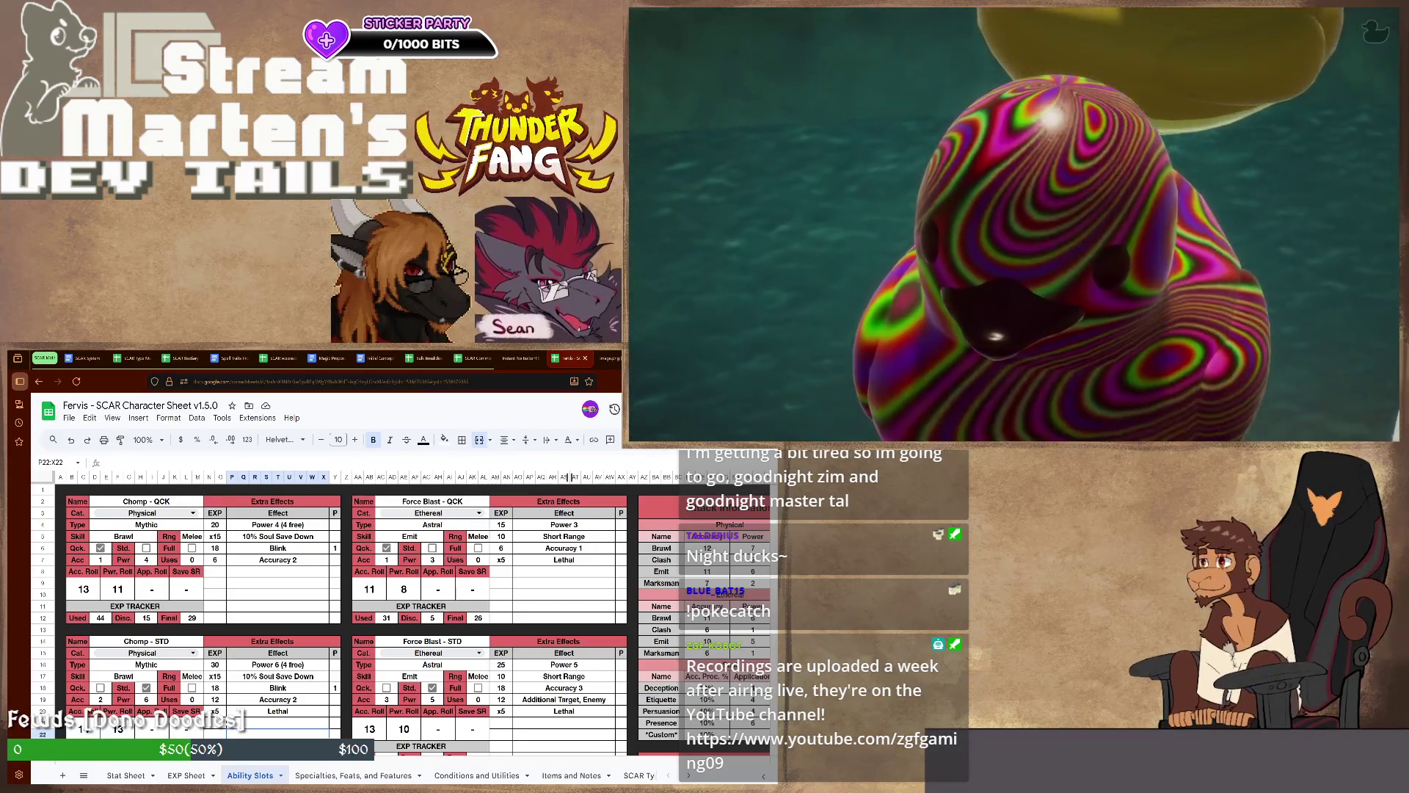
pyautogui.hotkey('ctrl', 'Tab')
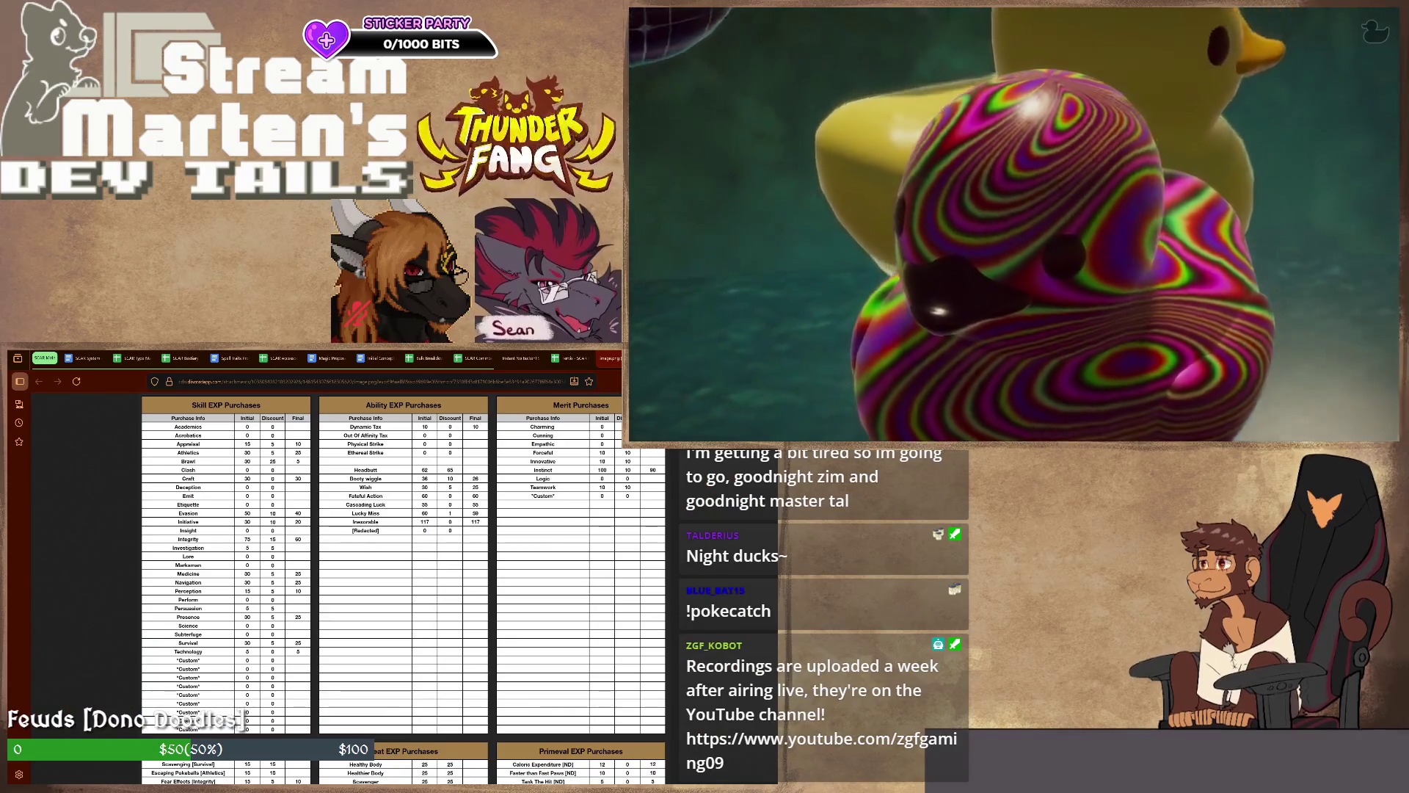
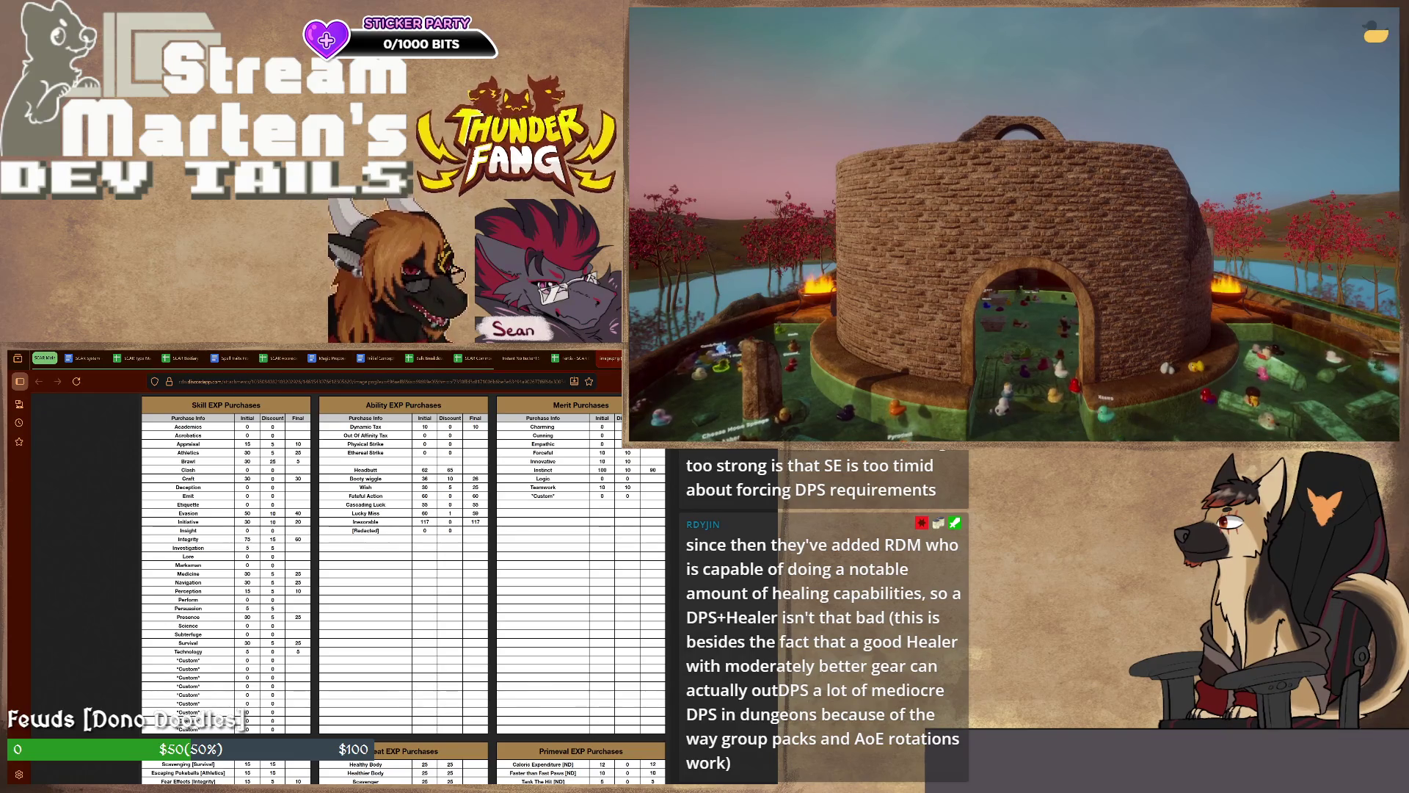
# Switch from the EXP purchases spreadsheet to the 'Weapon revamp Maybe' document
pyautogui.hotkey('ctrl', 'Tab')
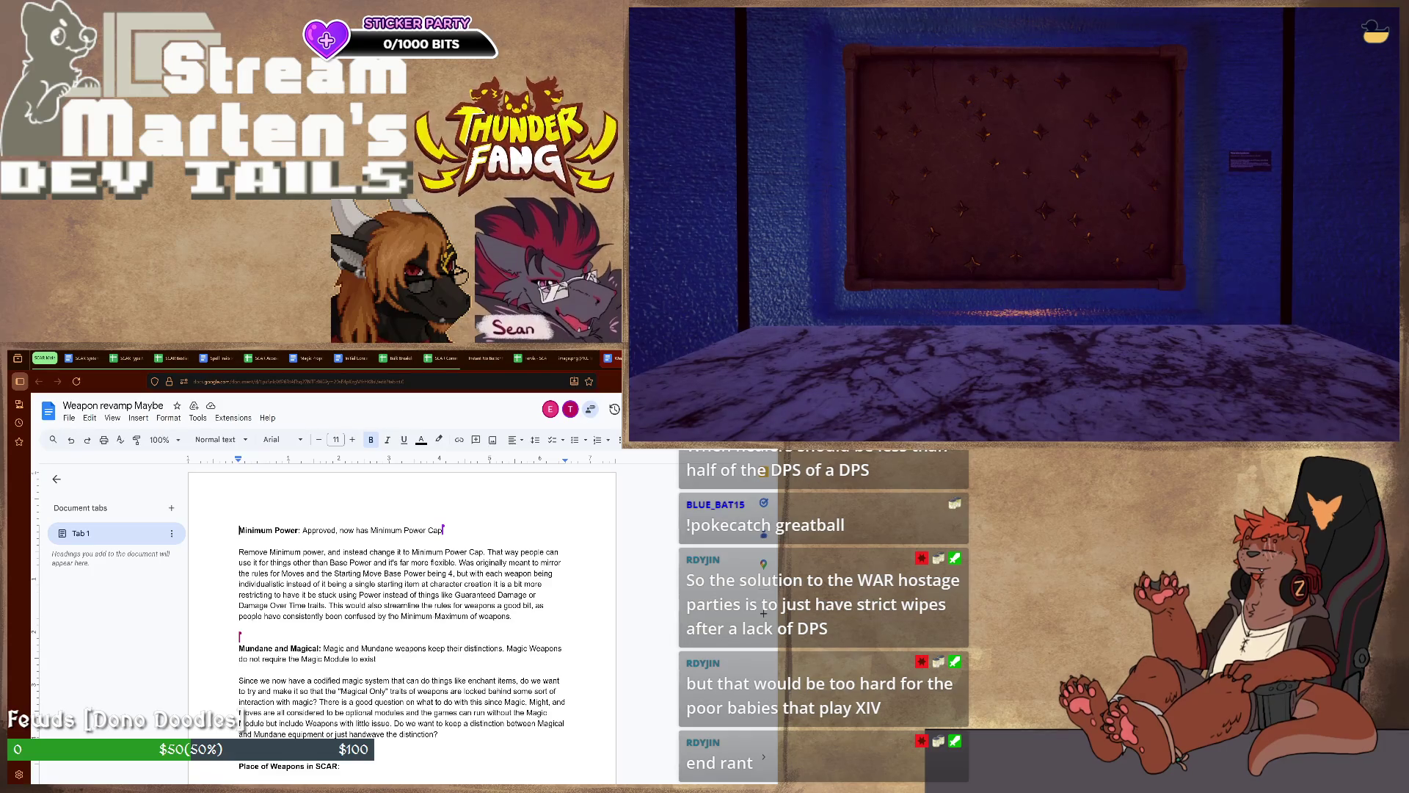
pyautogui.scroll(-3, 402, 617)
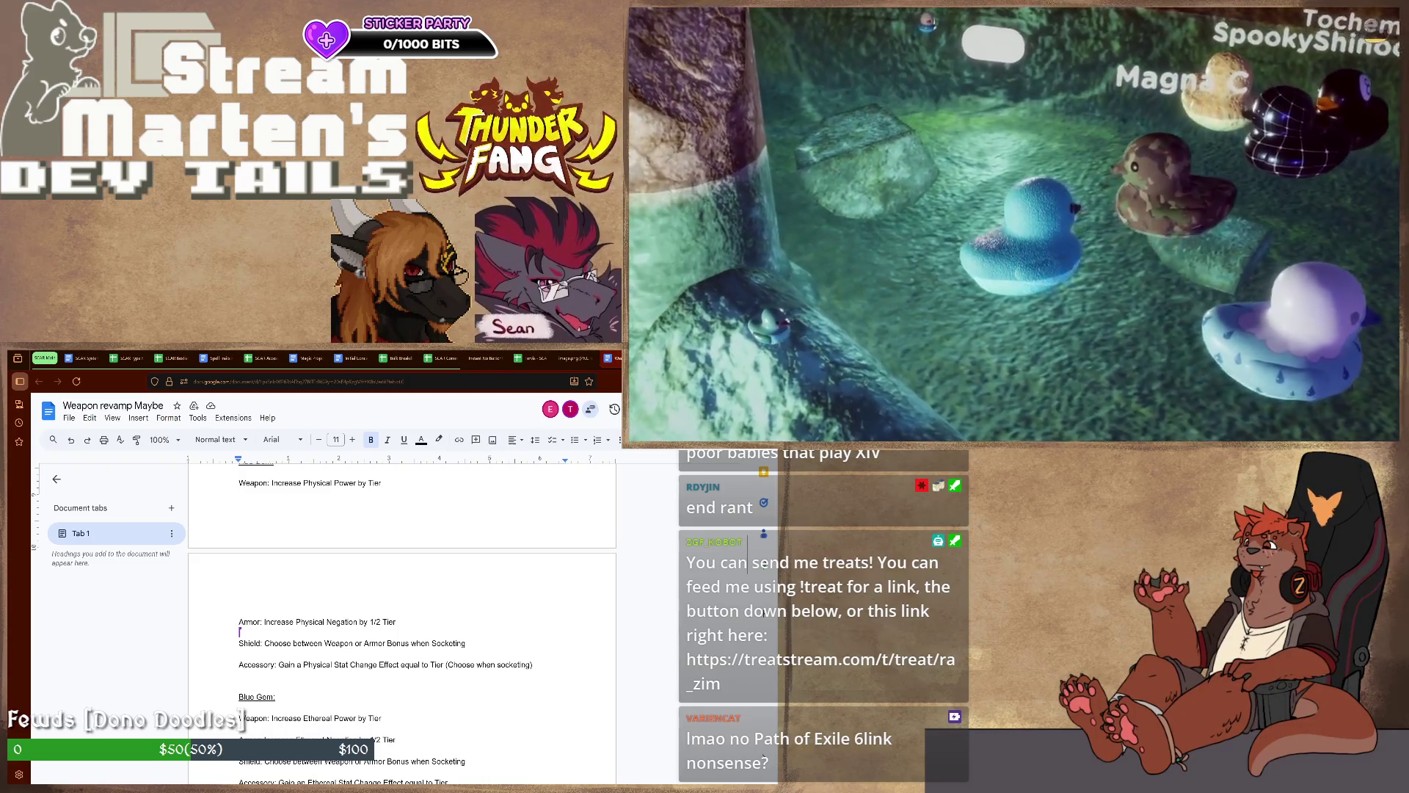
pyautogui.scroll(3, 403, 617)
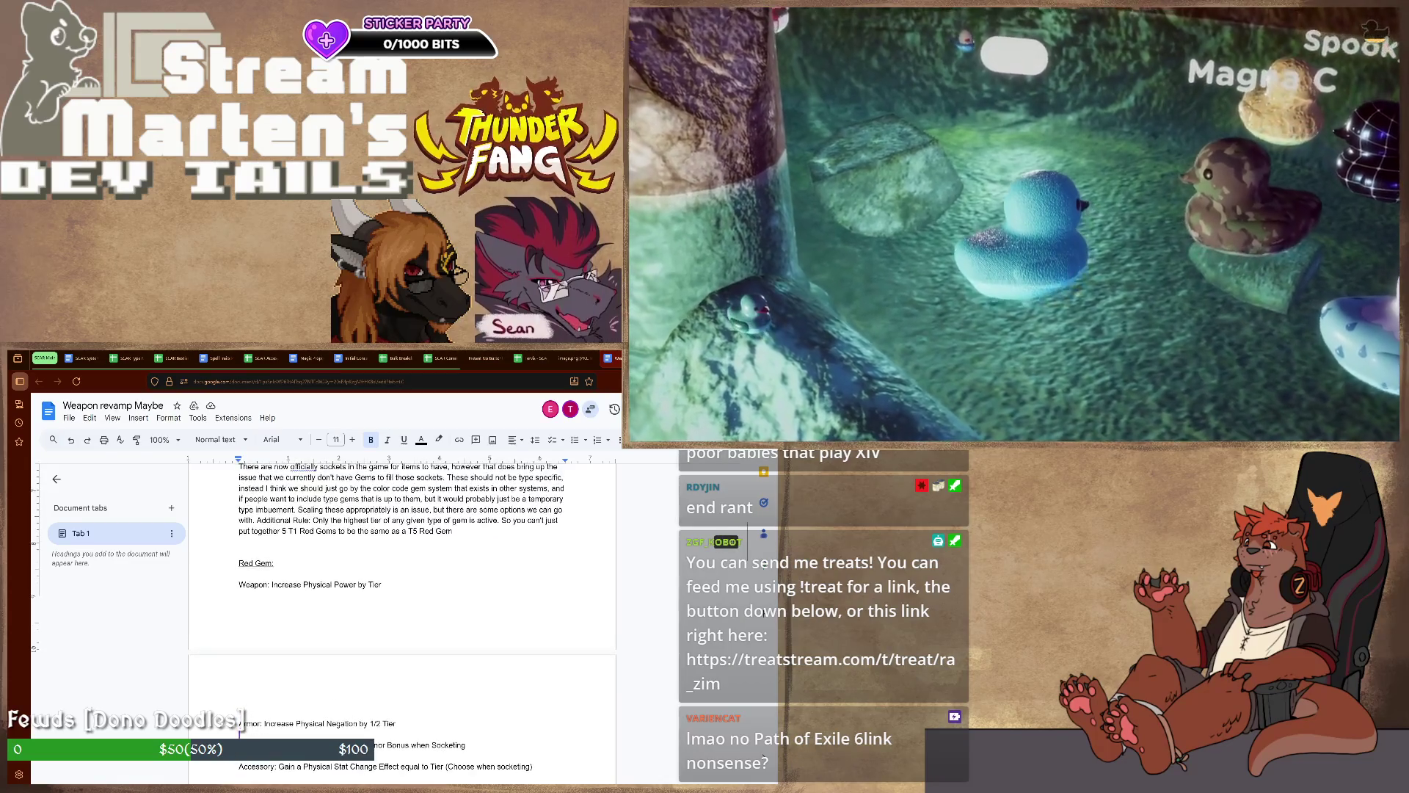
pyautogui.scroll(-2, 402, 616)
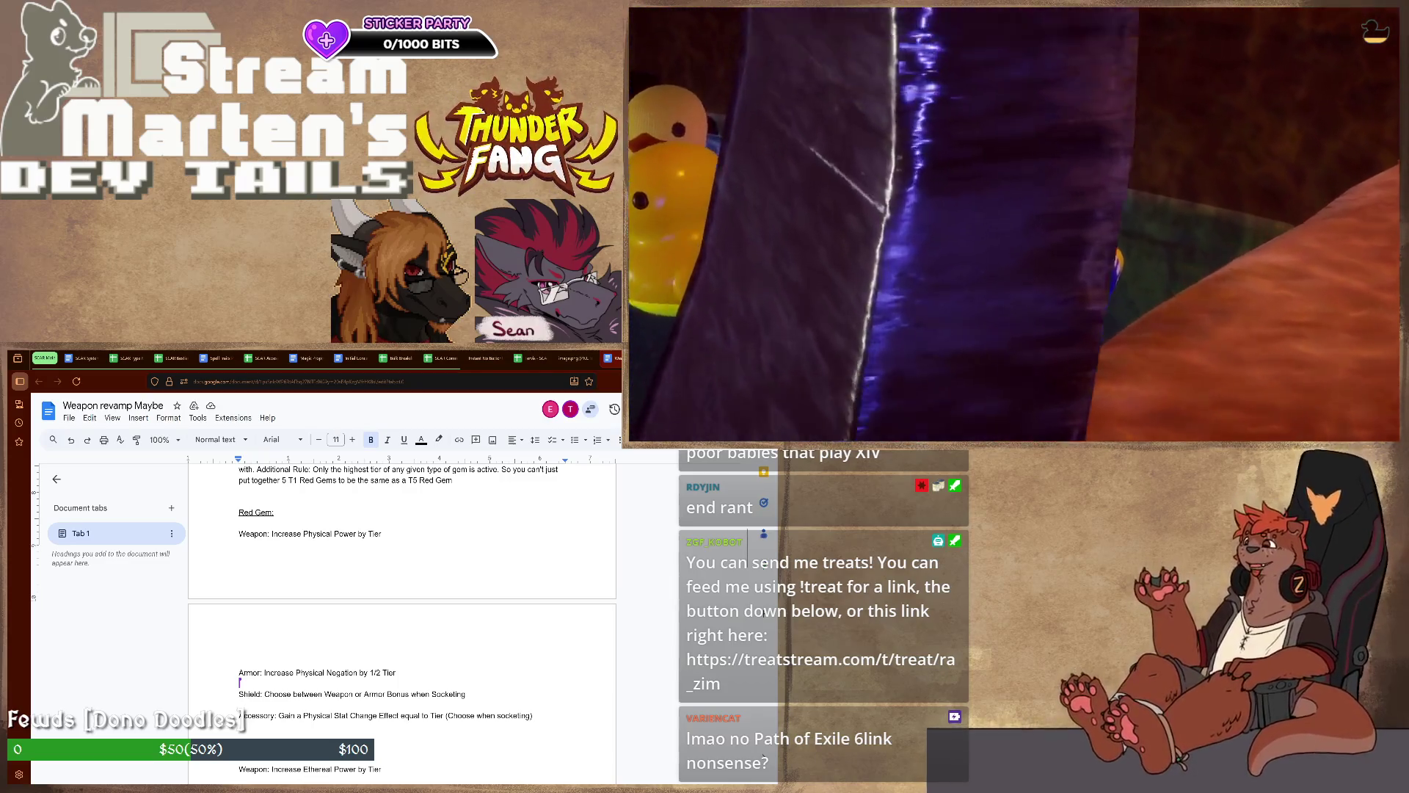
pyautogui.moveTo(303, 716); pyautogui.dragTo(398, 717)
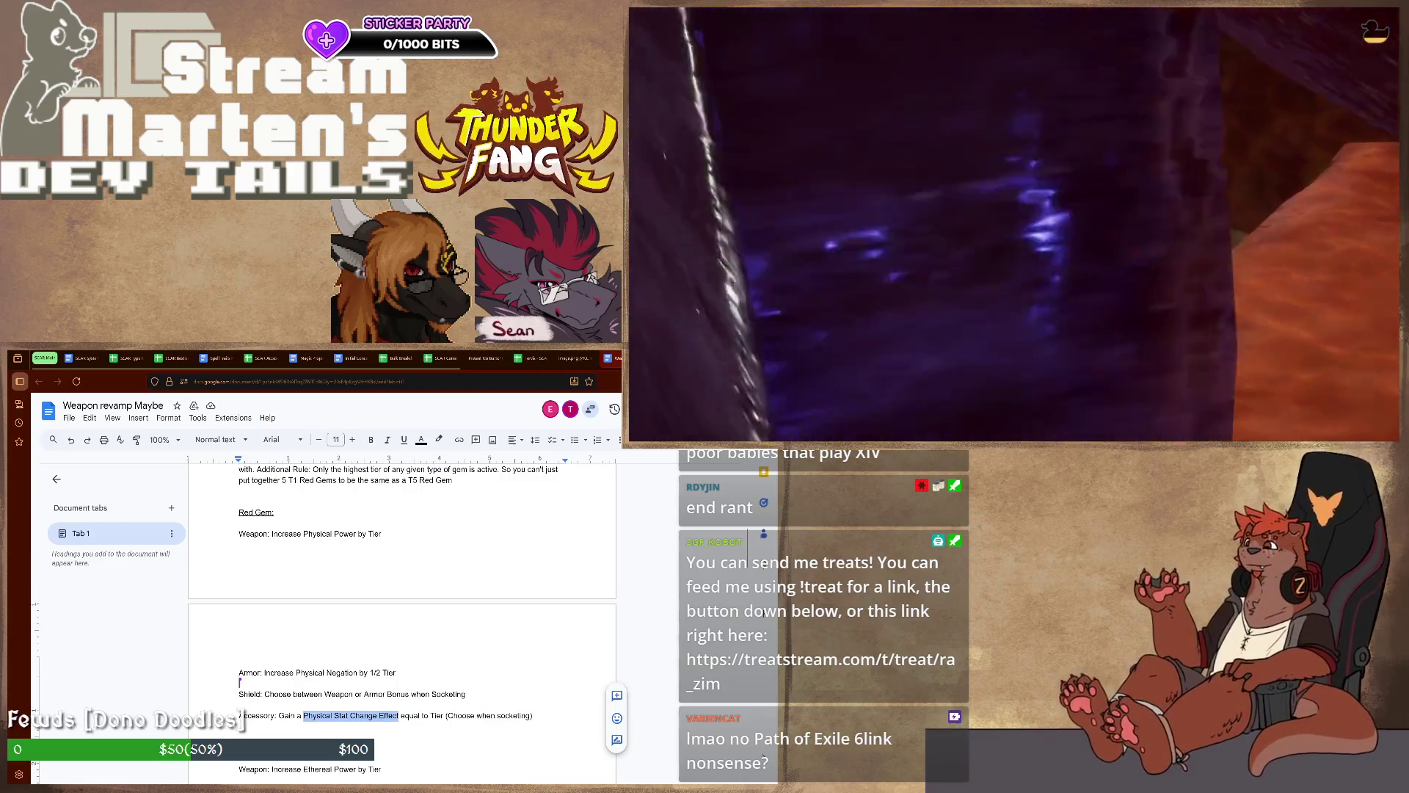
pyautogui.click(420, 716)
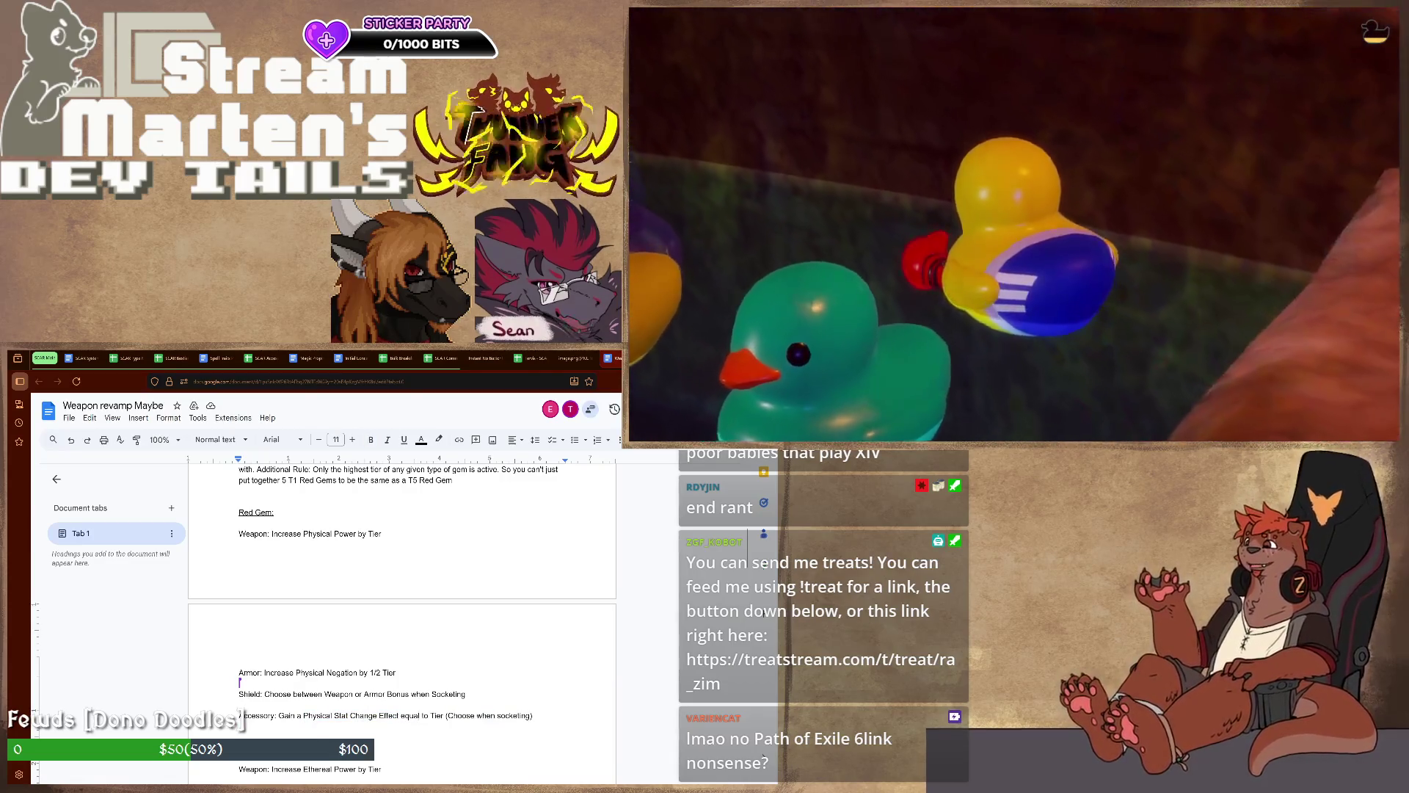
pyautogui.scroll(1, 403, 616)
pyautogui.scroll(2, 402, 617)
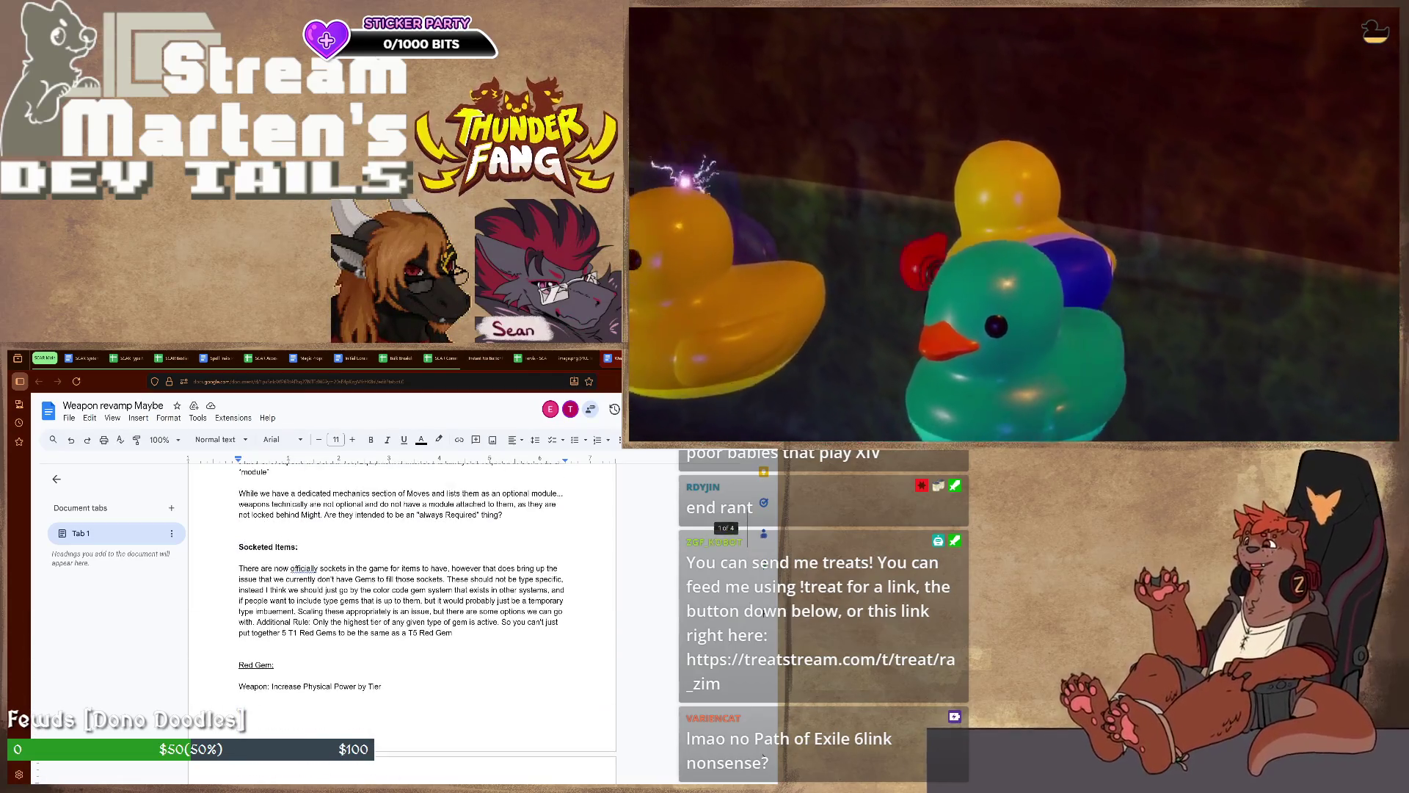
pyautogui.scroll(-1, 403, 618)
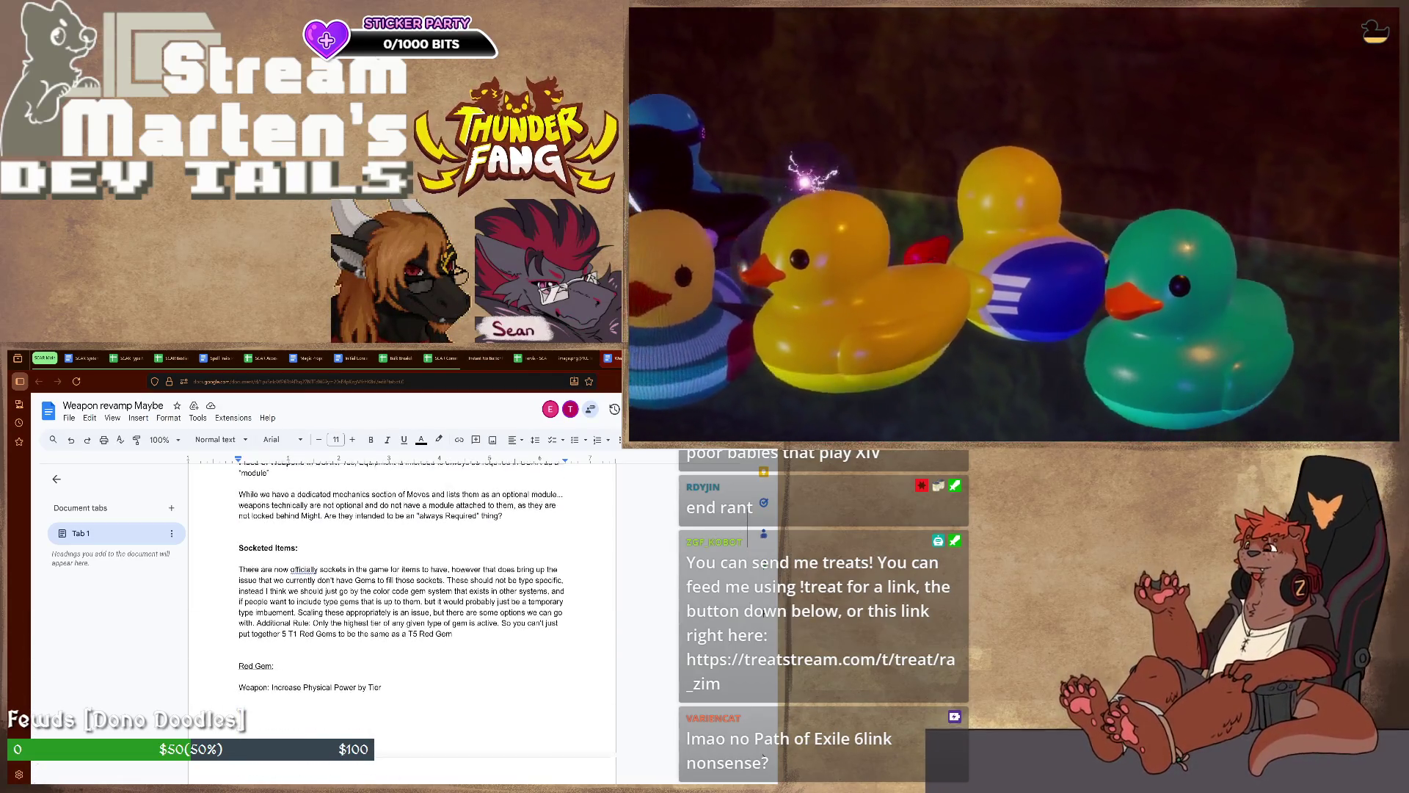
pyautogui.scroll(-1, 402, 616)
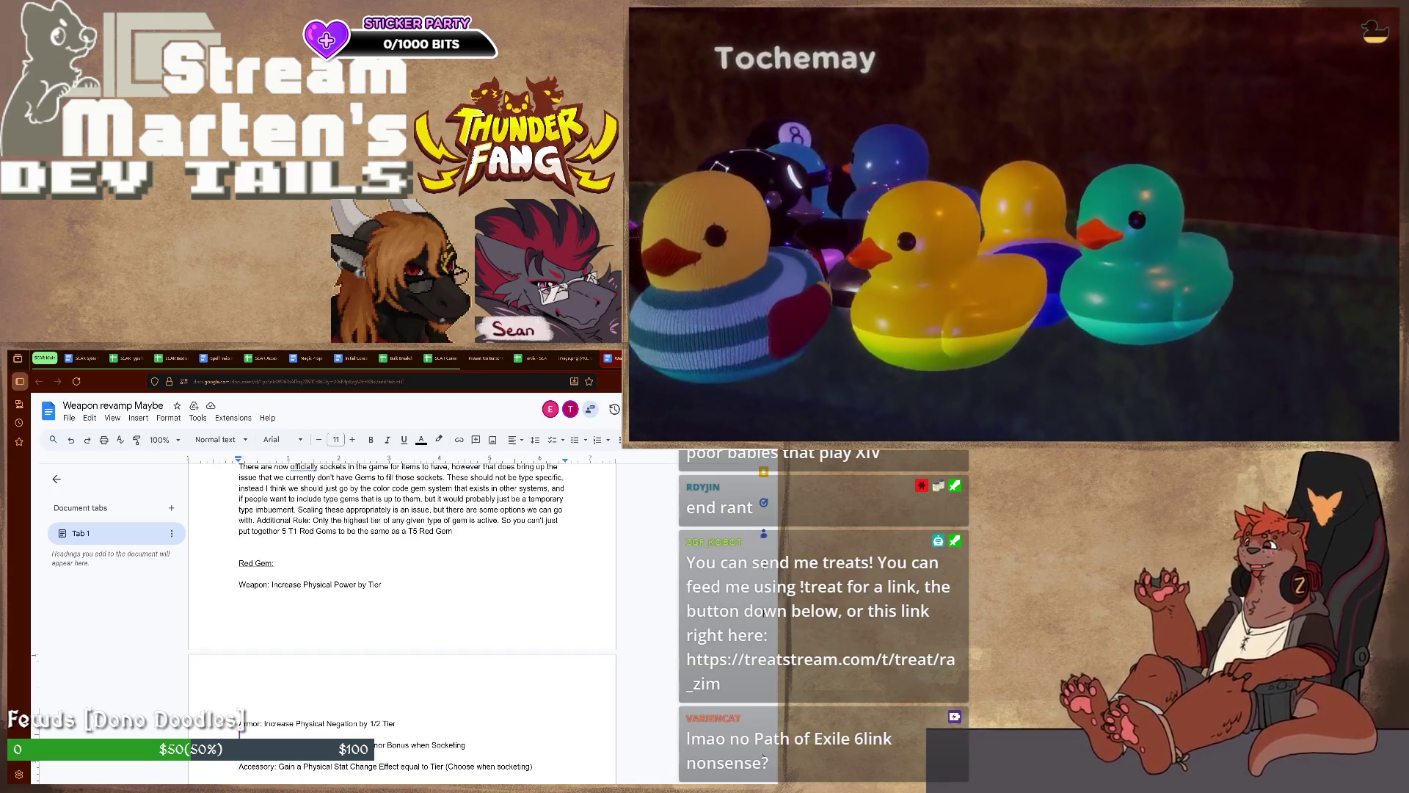
pyautogui.scroll(-5, 402, 617)
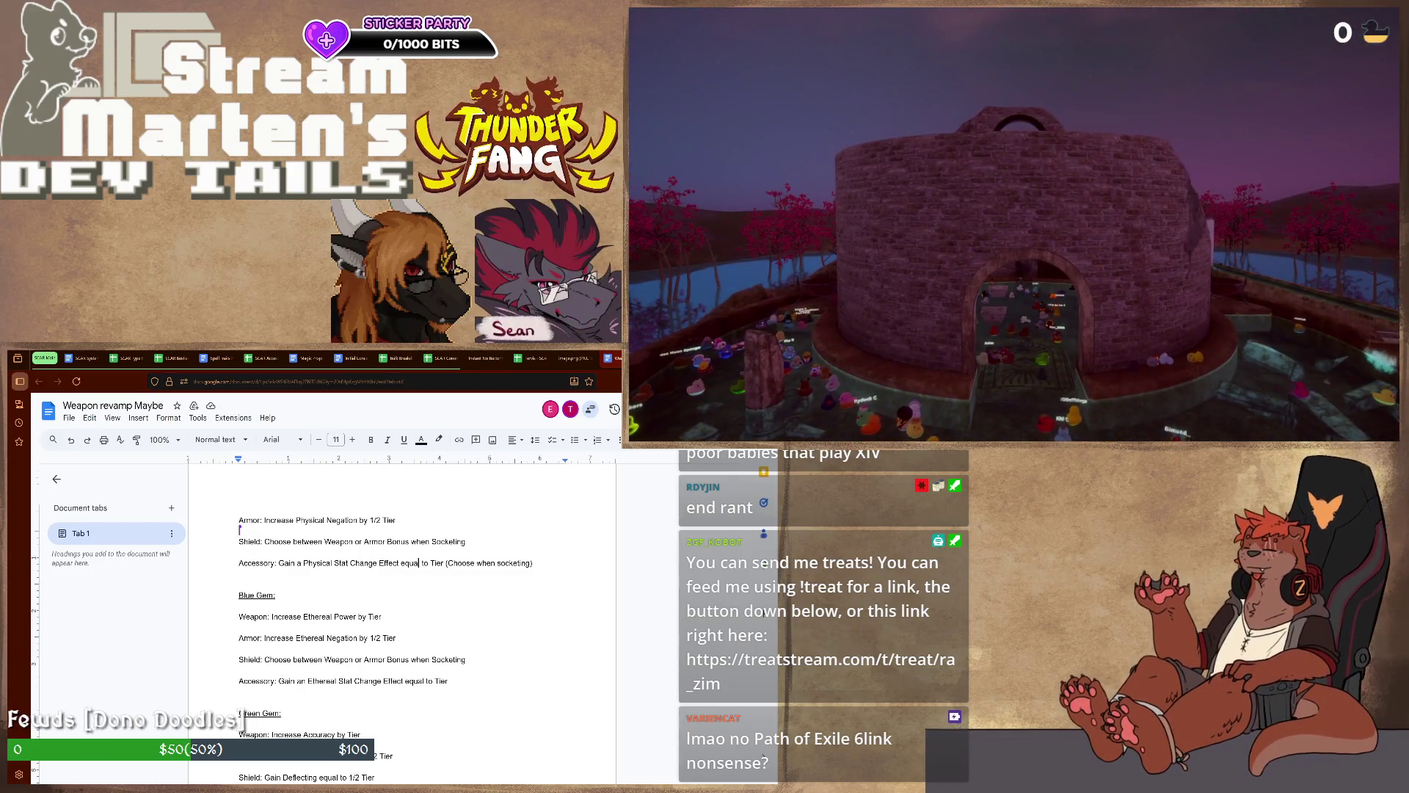
pyautogui.scroll(-1, 418, 513)
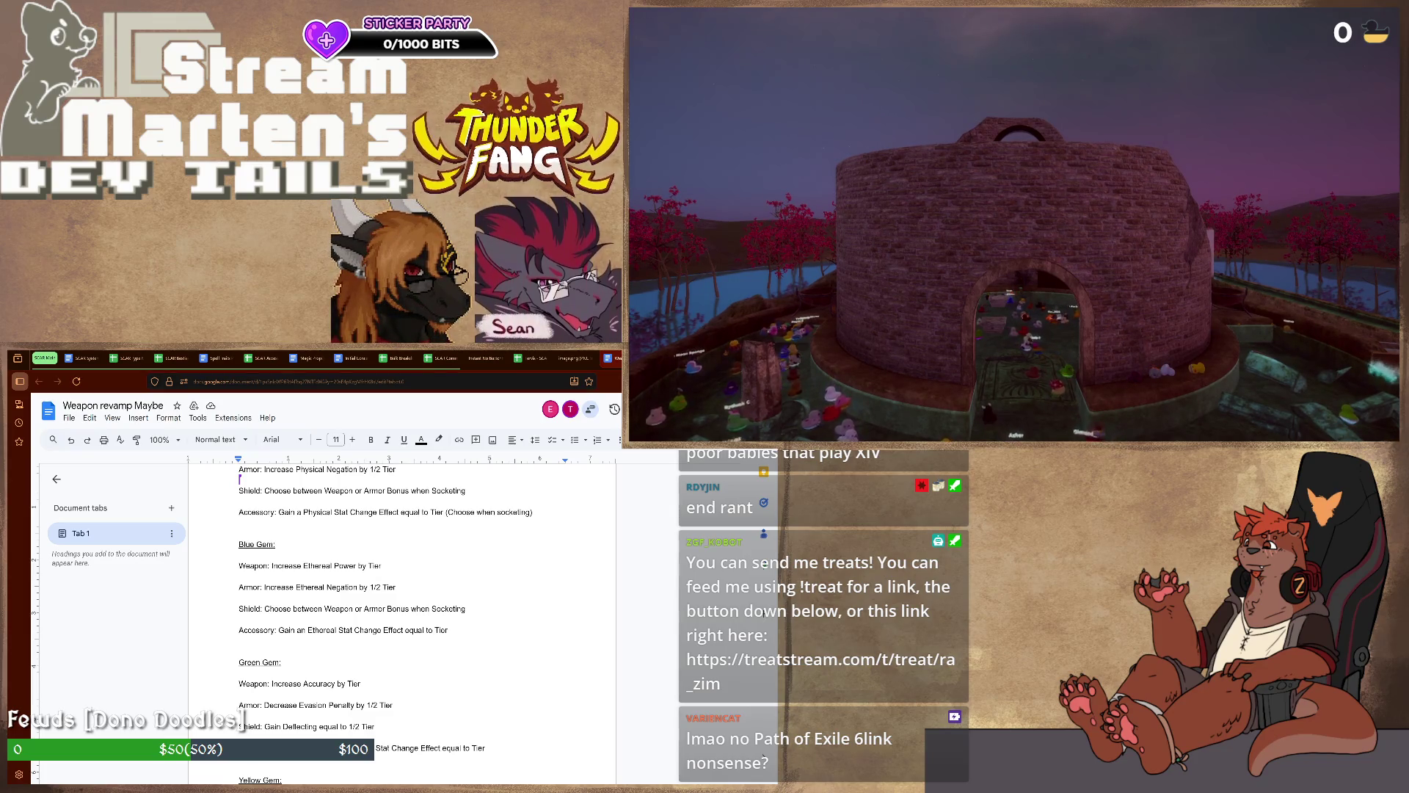
pyautogui.scroll(2, 402, 617)
pyautogui.scroll(1, 401, 617)
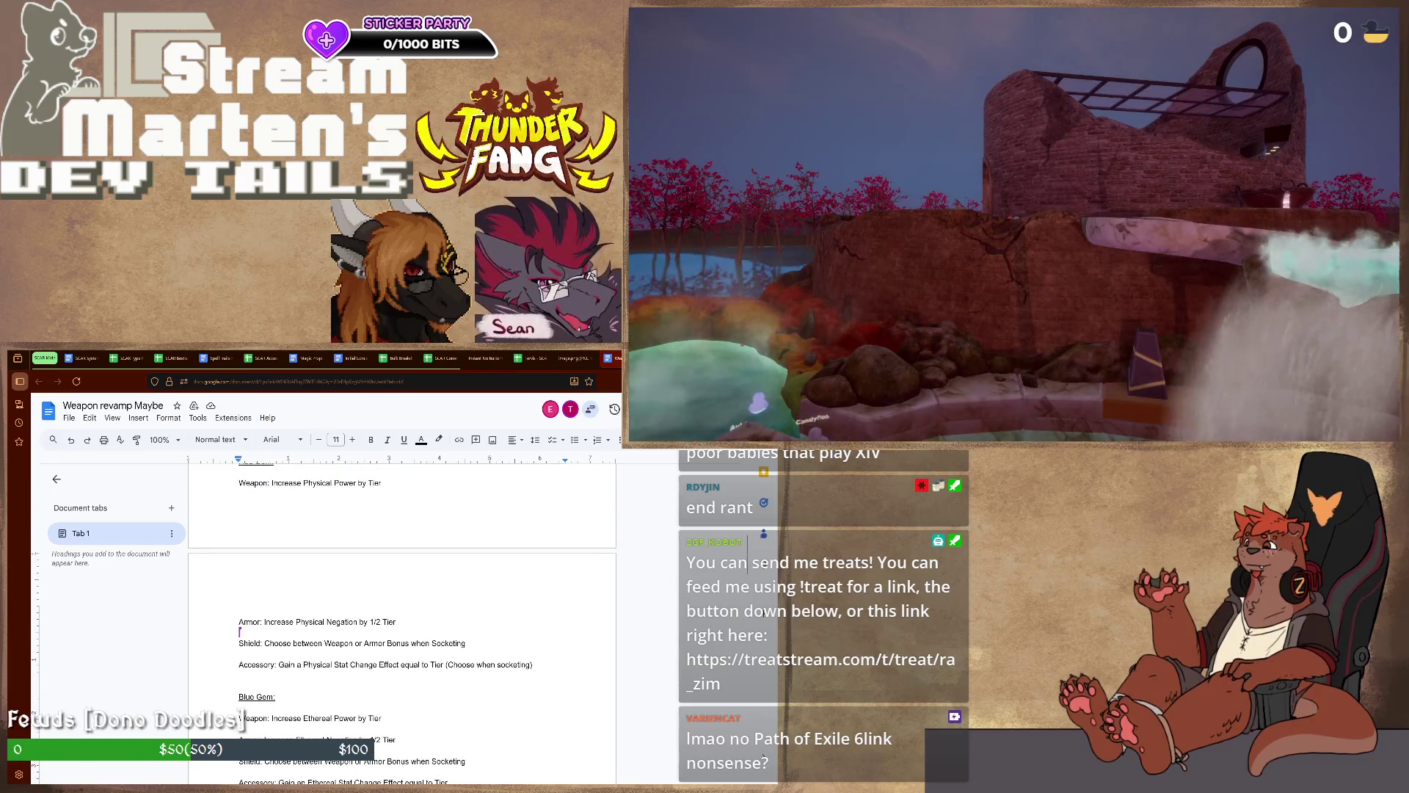
pyautogui.scroll(-1, 402, 617)
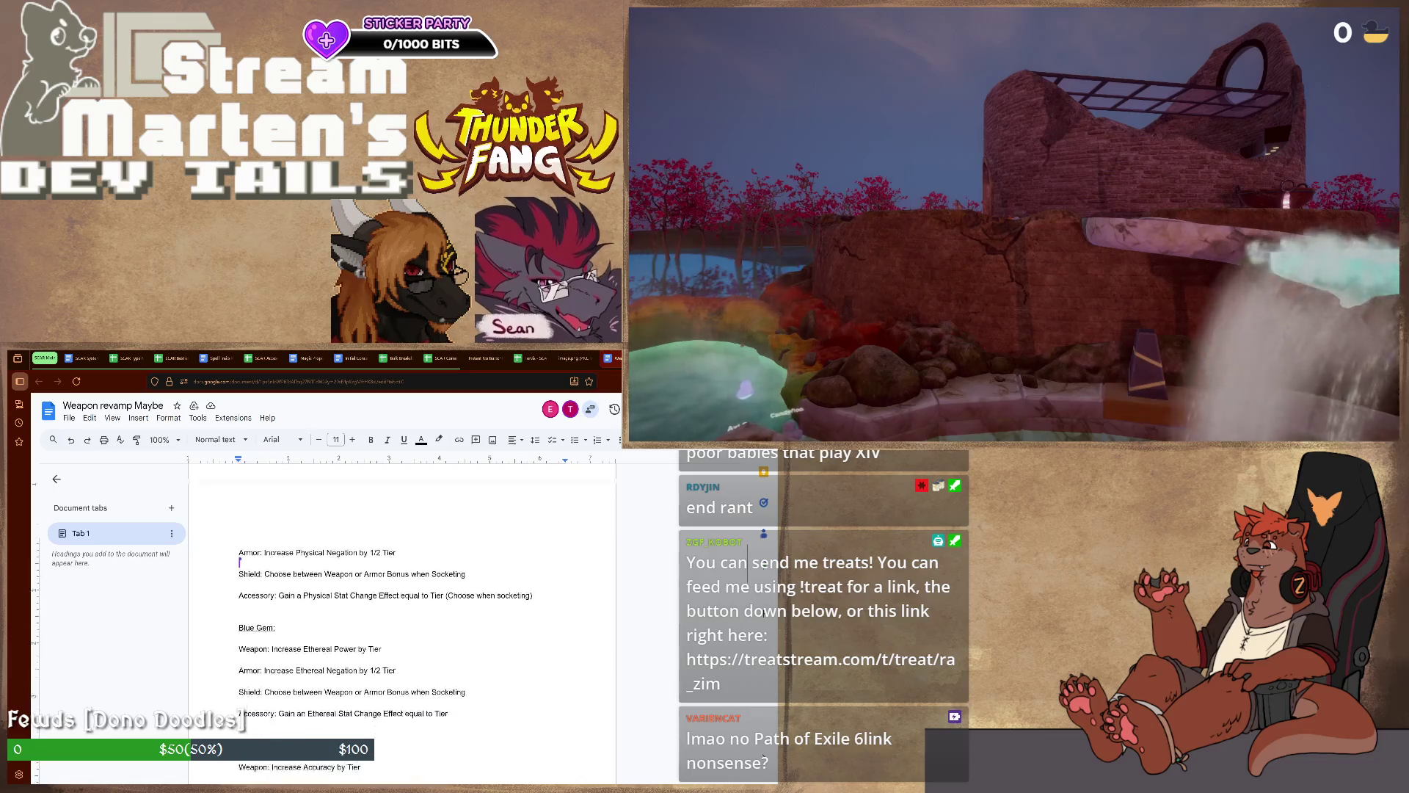
pyautogui.scroll(-1, 401, 618)
pyautogui.scroll(-1, 401, 617)
pyautogui.scroll(-1, 402, 617)
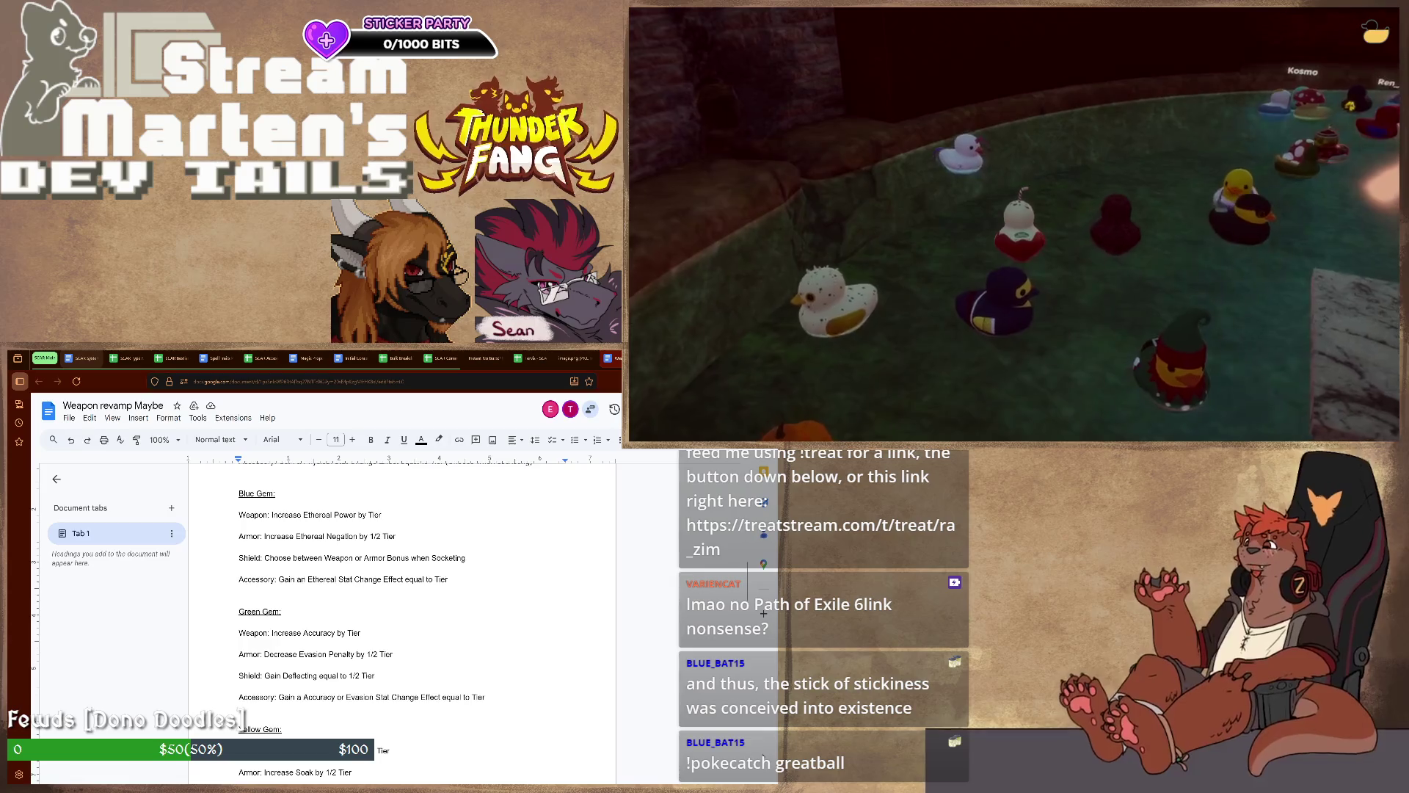
# Switch from the gem effects notes to the SCAR System document
pyautogui.hotkey('ctrl', 'Tab')
pyautogui.scroll(3, 110, 640)
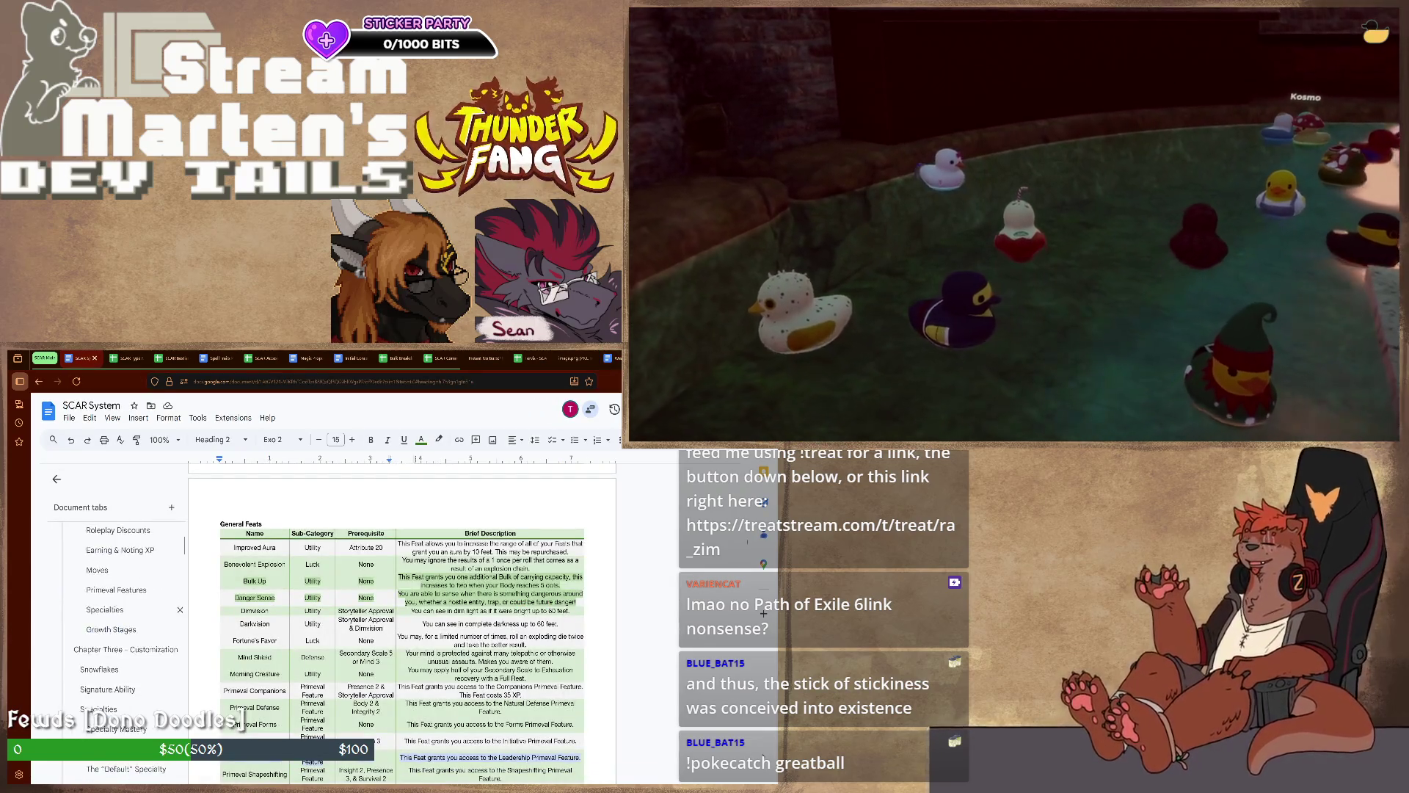
pyautogui.scroll(3, 111, 639)
pyautogui.scroll(-3, 111, 639)
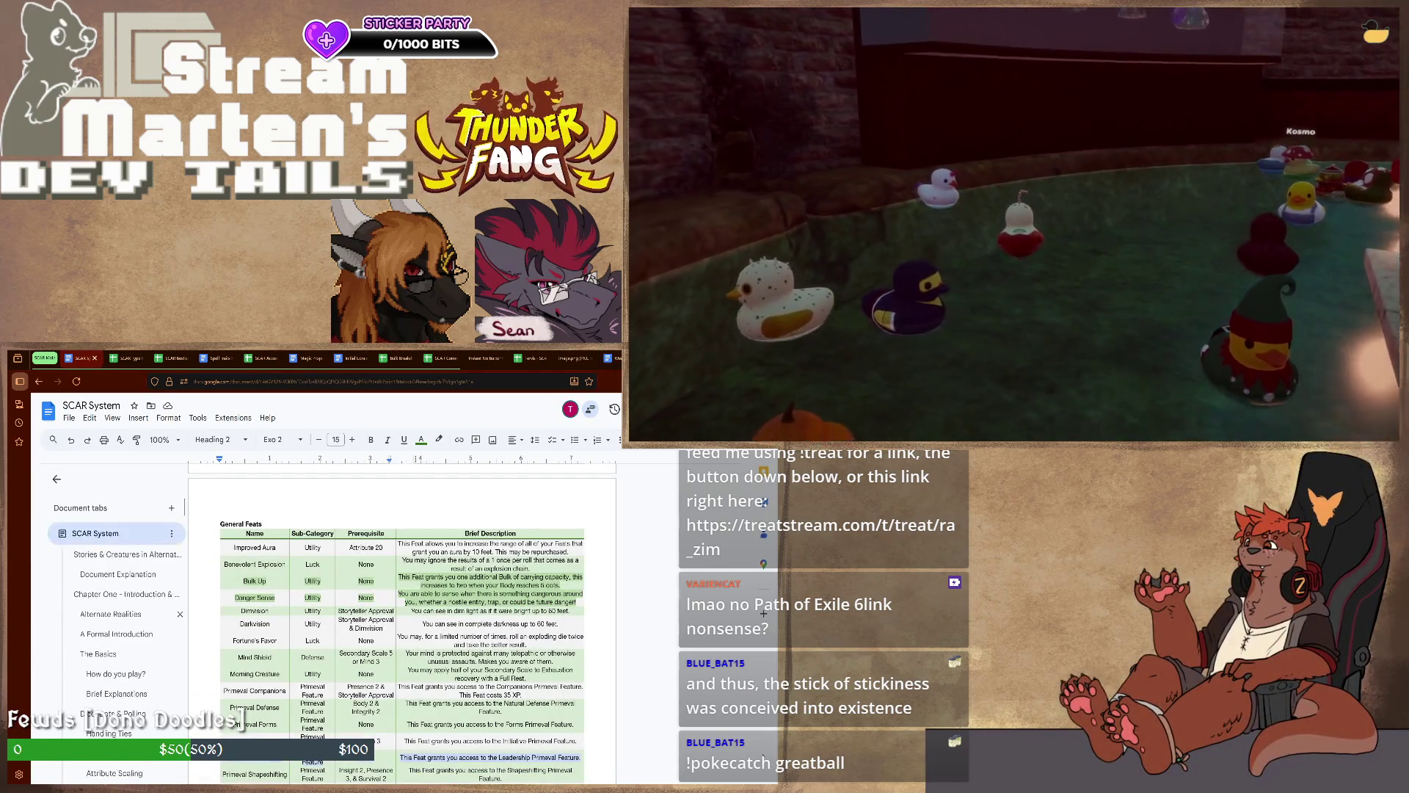
pyautogui.scroll(-3, 111, 639)
pyautogui.scroll(-3, 110, 639)
pyautogui.scroll(-3, 110, 639)
pyautogui.scroll(-3, 111, 639)
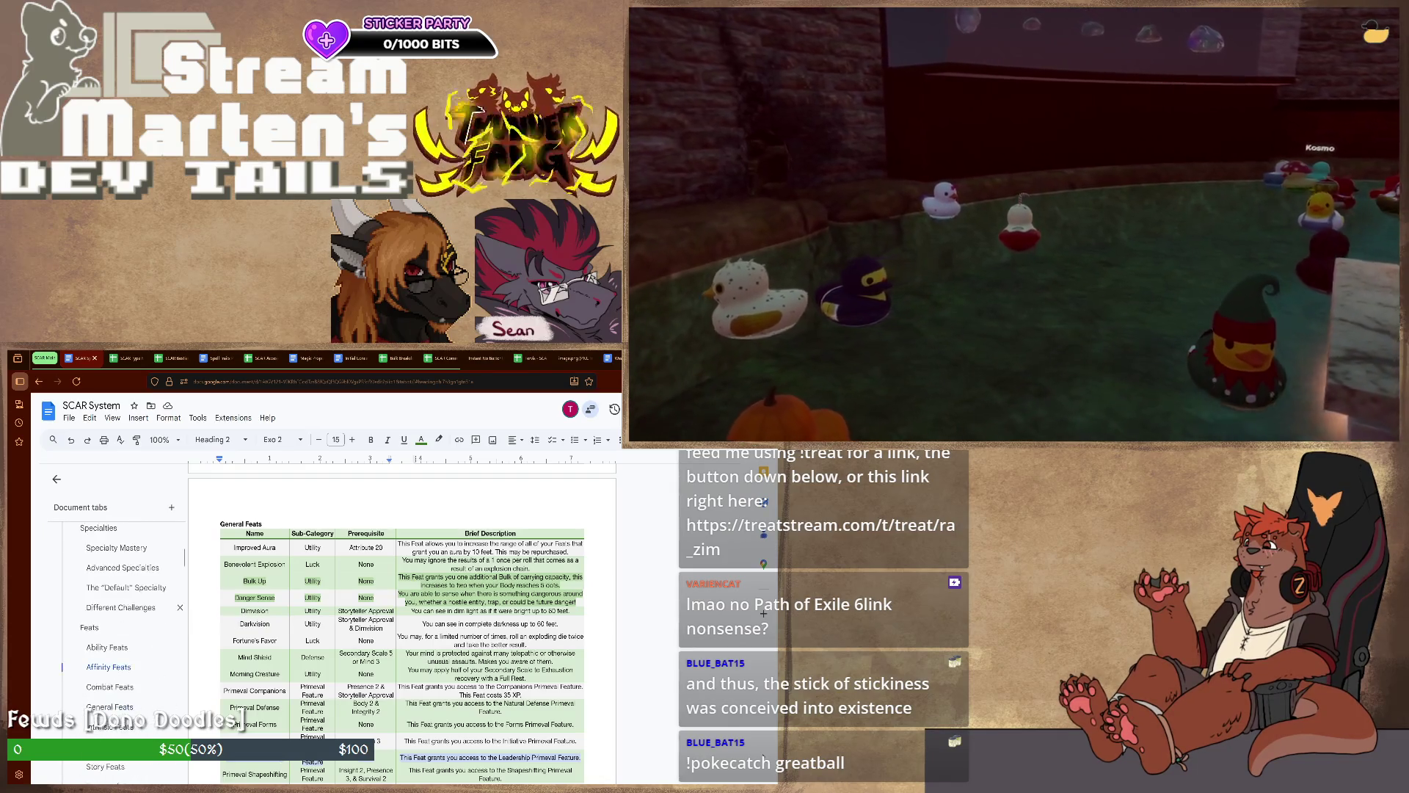
pyautogui.scroll(-3, 110, 639)
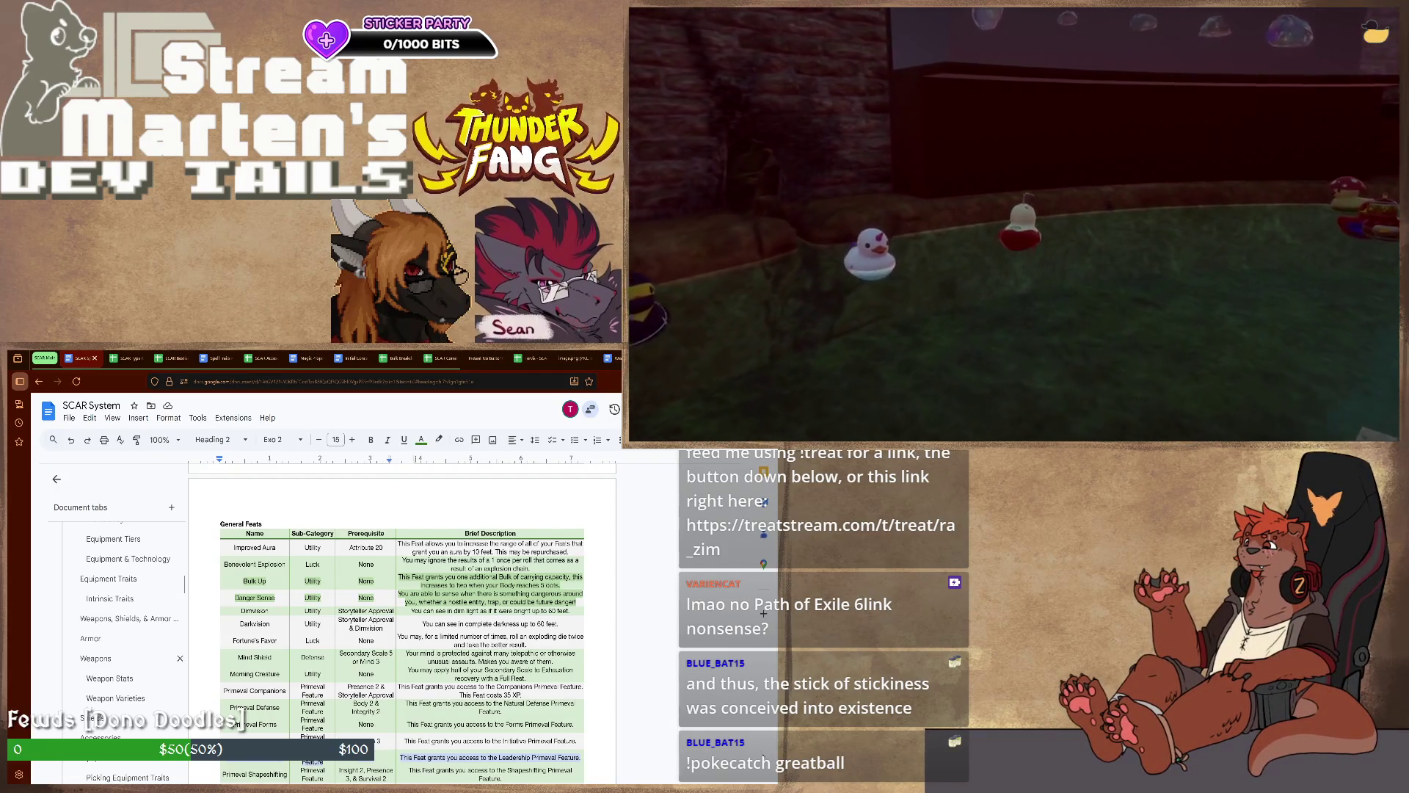
# Jump to the Armor section via the Document tabs sidebar
pyautogui.click(126, 618)
pyautogui.scroll(-2, 402, 617)
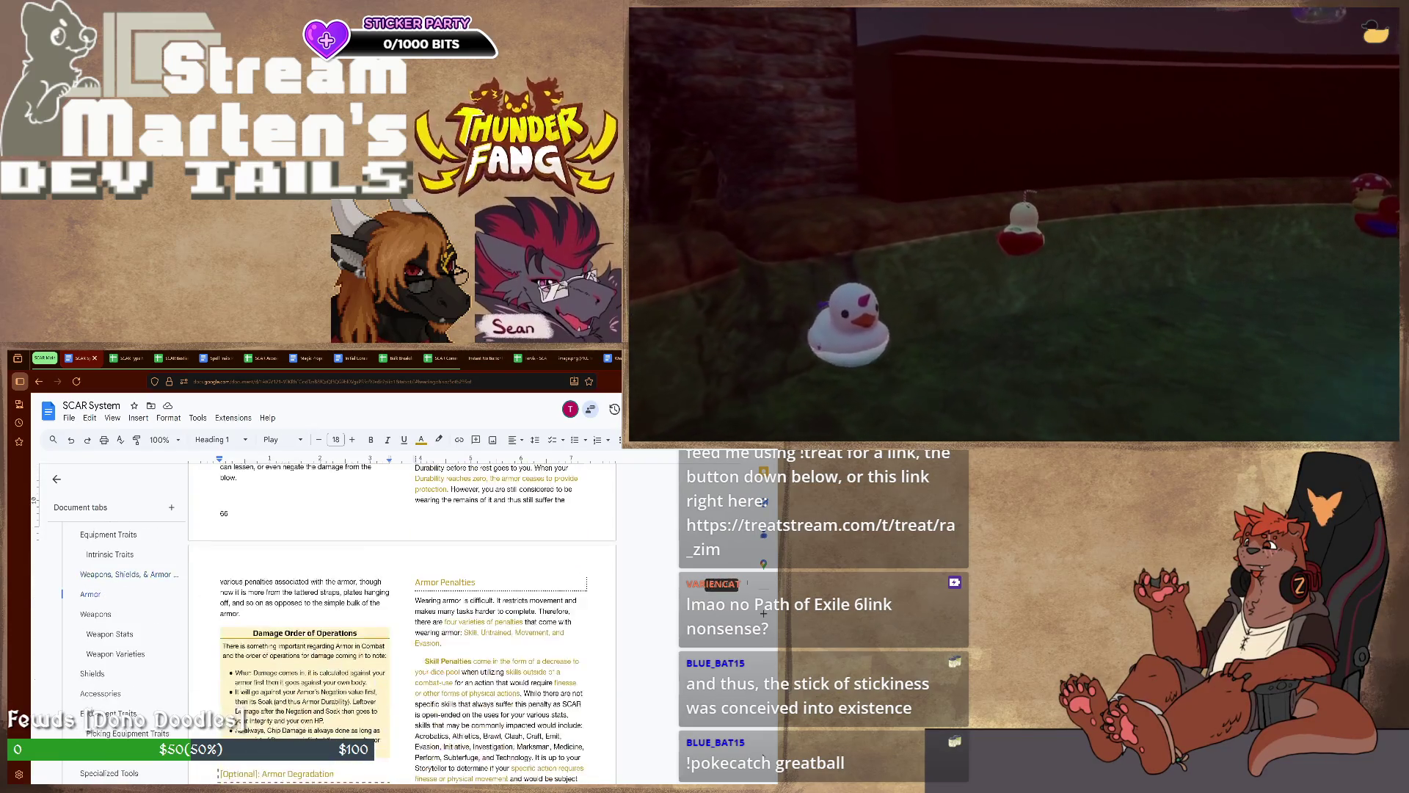
pyautogui.scroll(-2, 402, 616)
pyautogui.scroll(-2, 402, 617)
pyautogui.scroll(-2, 402, 617)
pyautogui.scroll(-3, 403, 617)
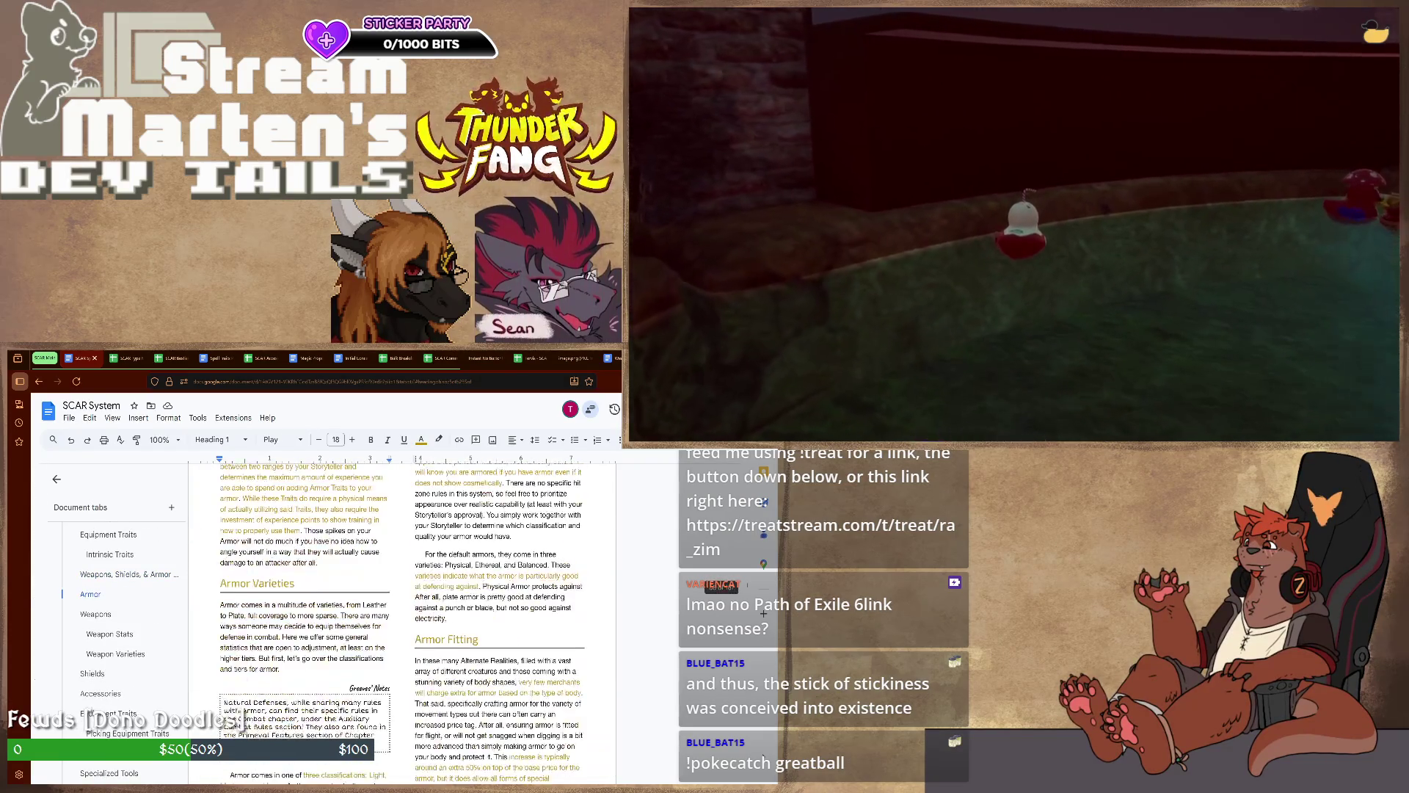
pyautogui.scroll(-3, 402, 617)
pyautogui.scroll(-3, 402, 617)
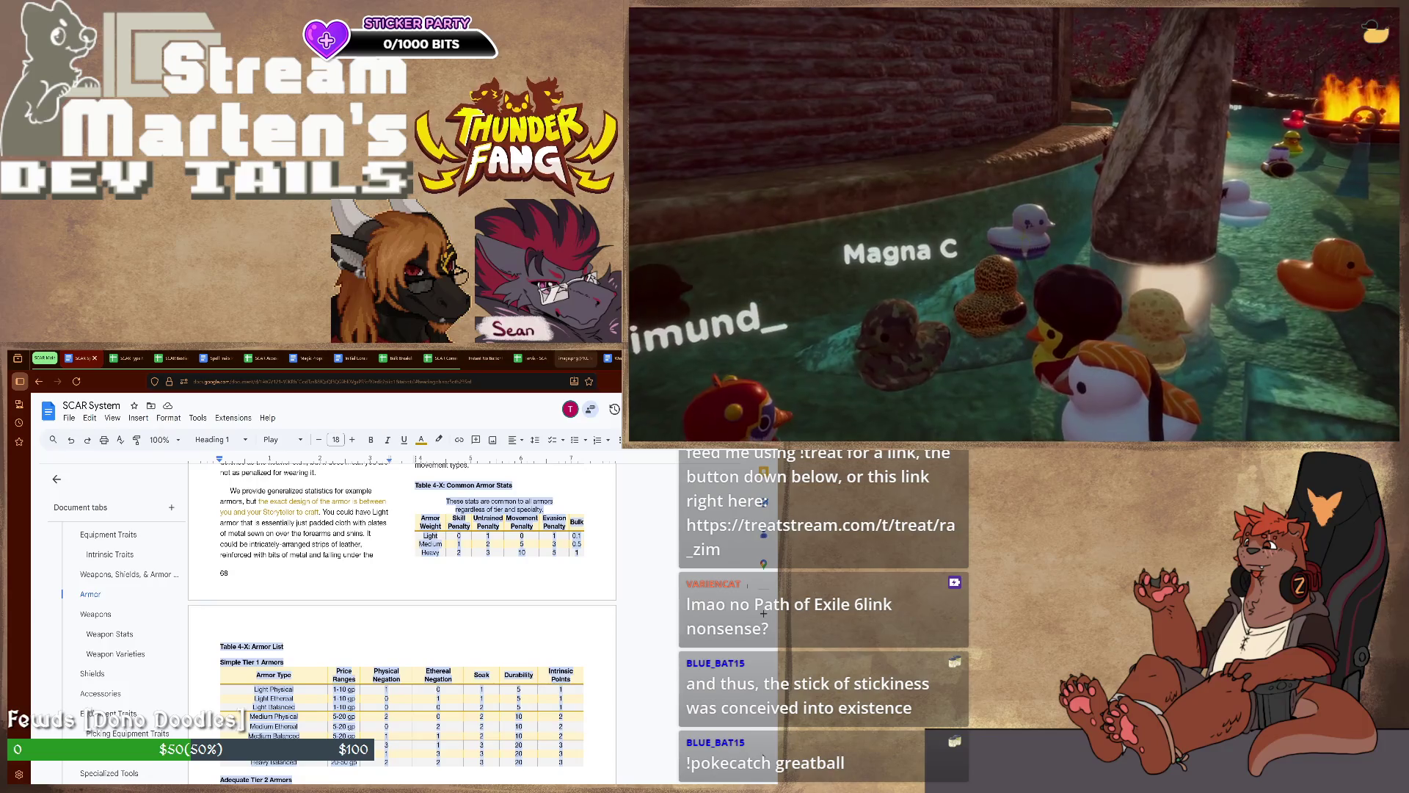
# Switch back to the 'Weapon revamp Maybe' document's gem effect lists
pyautogui.hotkey('ctrl', 'Tab')
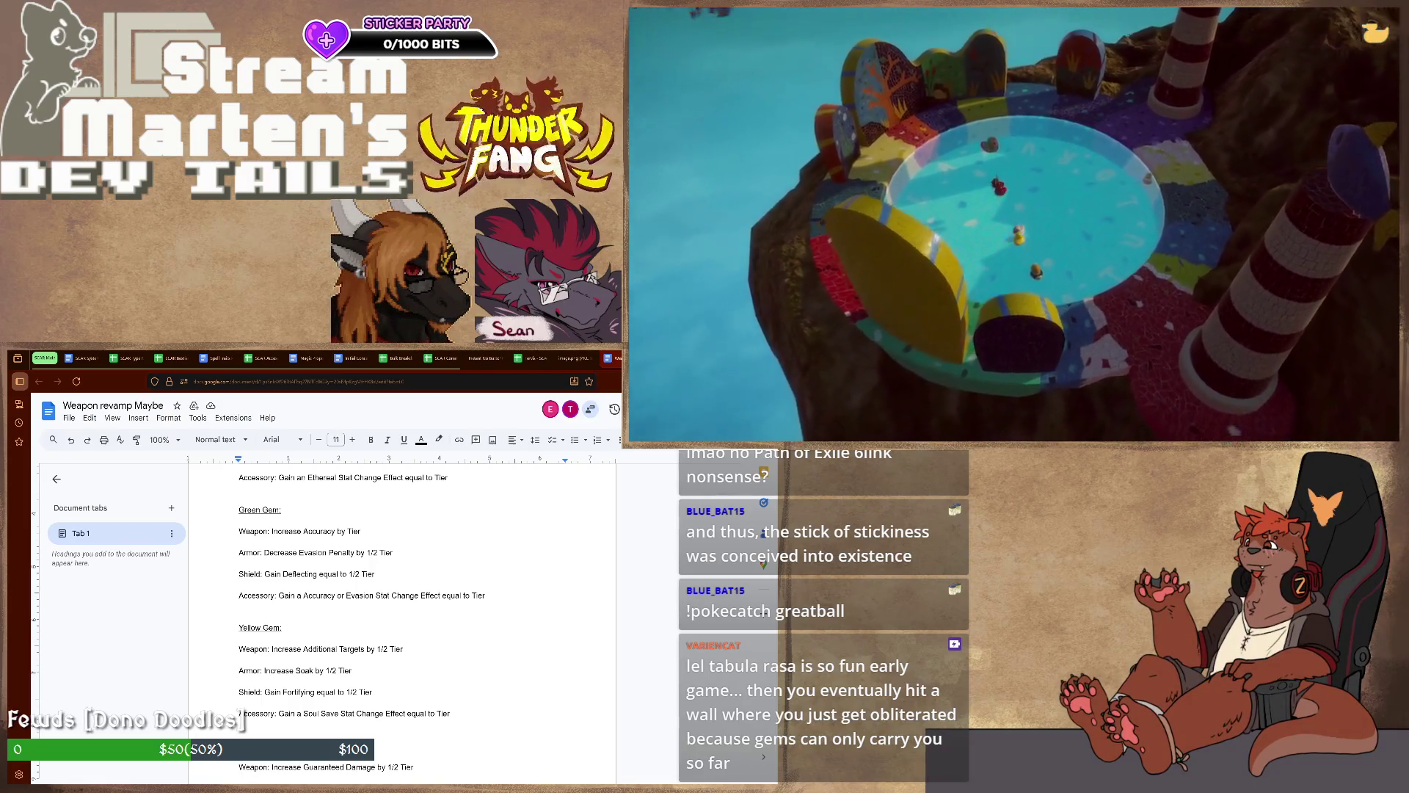
pyautogui.scroll(-2, 401, 618)
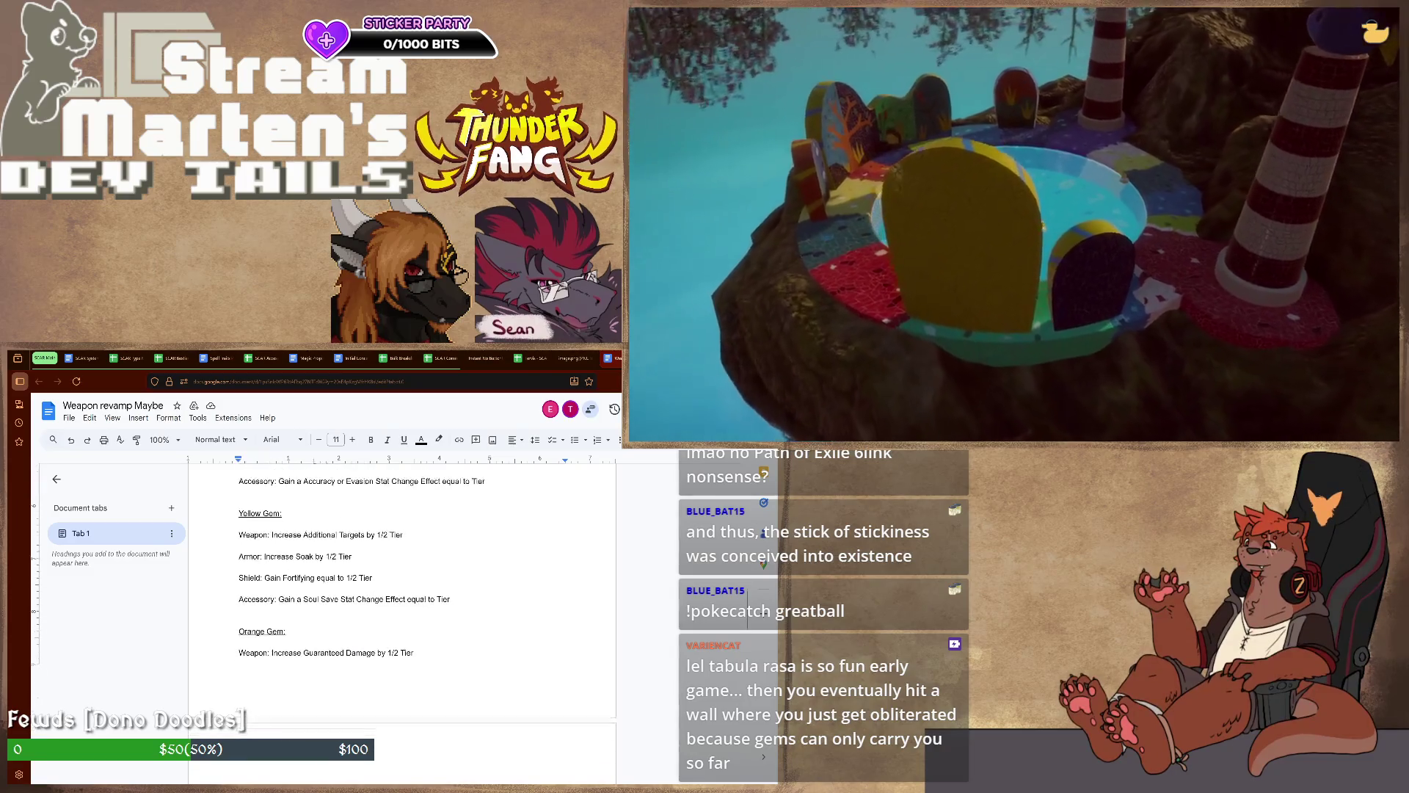
pyautogui.scroll(-1, 402, 616)
pyautogui.scroll(-1, 403, 617)
pyautogui.scroll(-1, 403, 618)
pyautogui.scroll(-1, 402, 618)
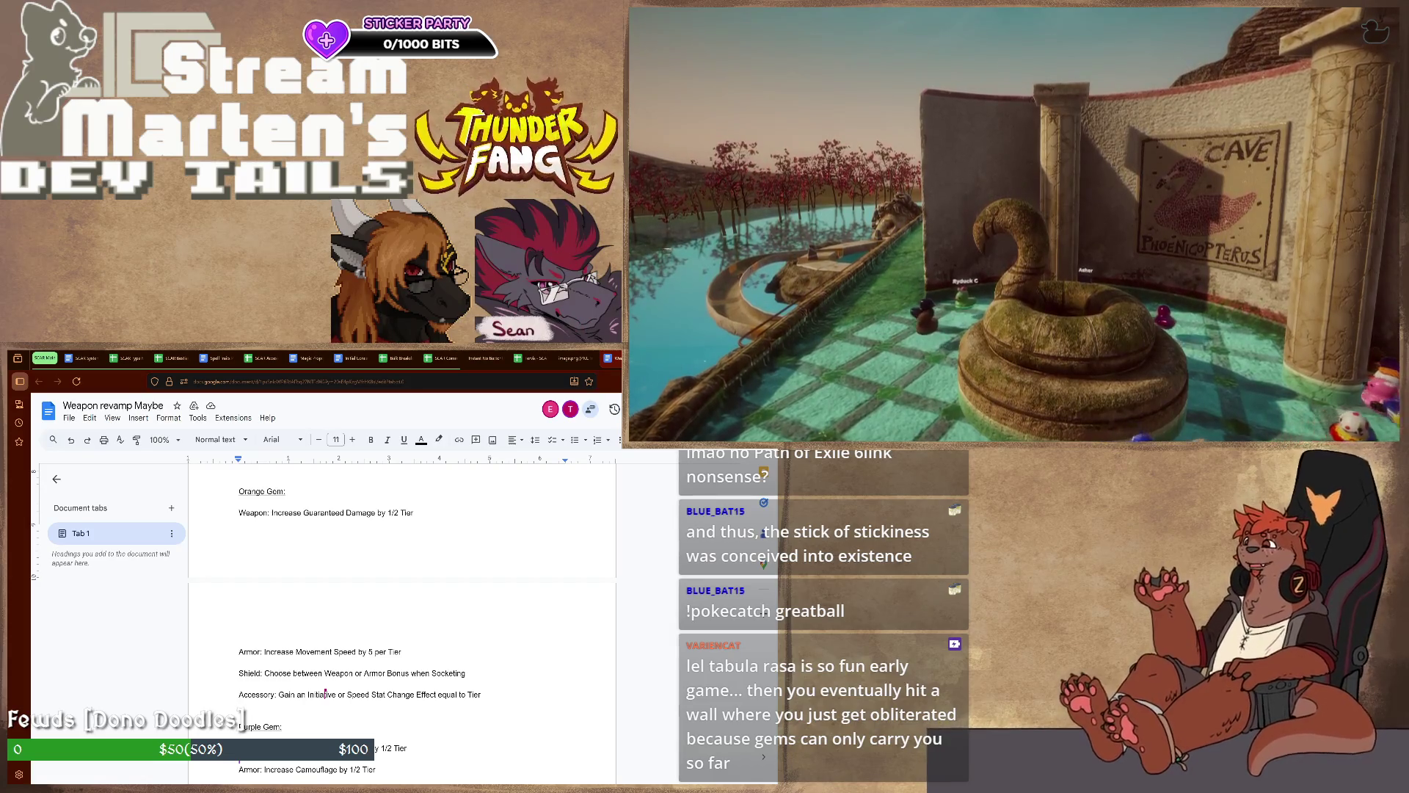
pyautogui.scroll(-1, 243, 710)
pyautogui.scroll(-2, 244, 710)
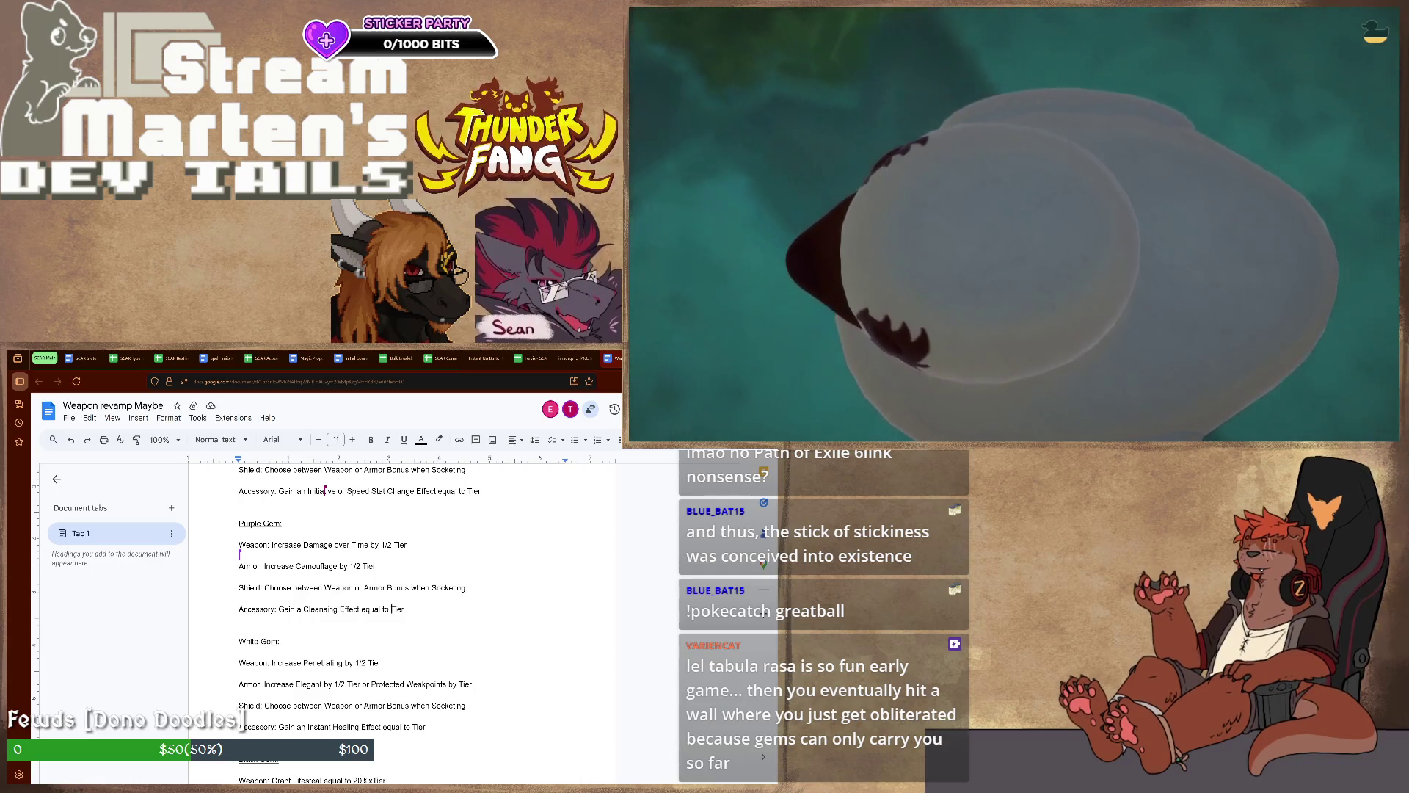
pyautogui.scroll(-1, 403, 617)
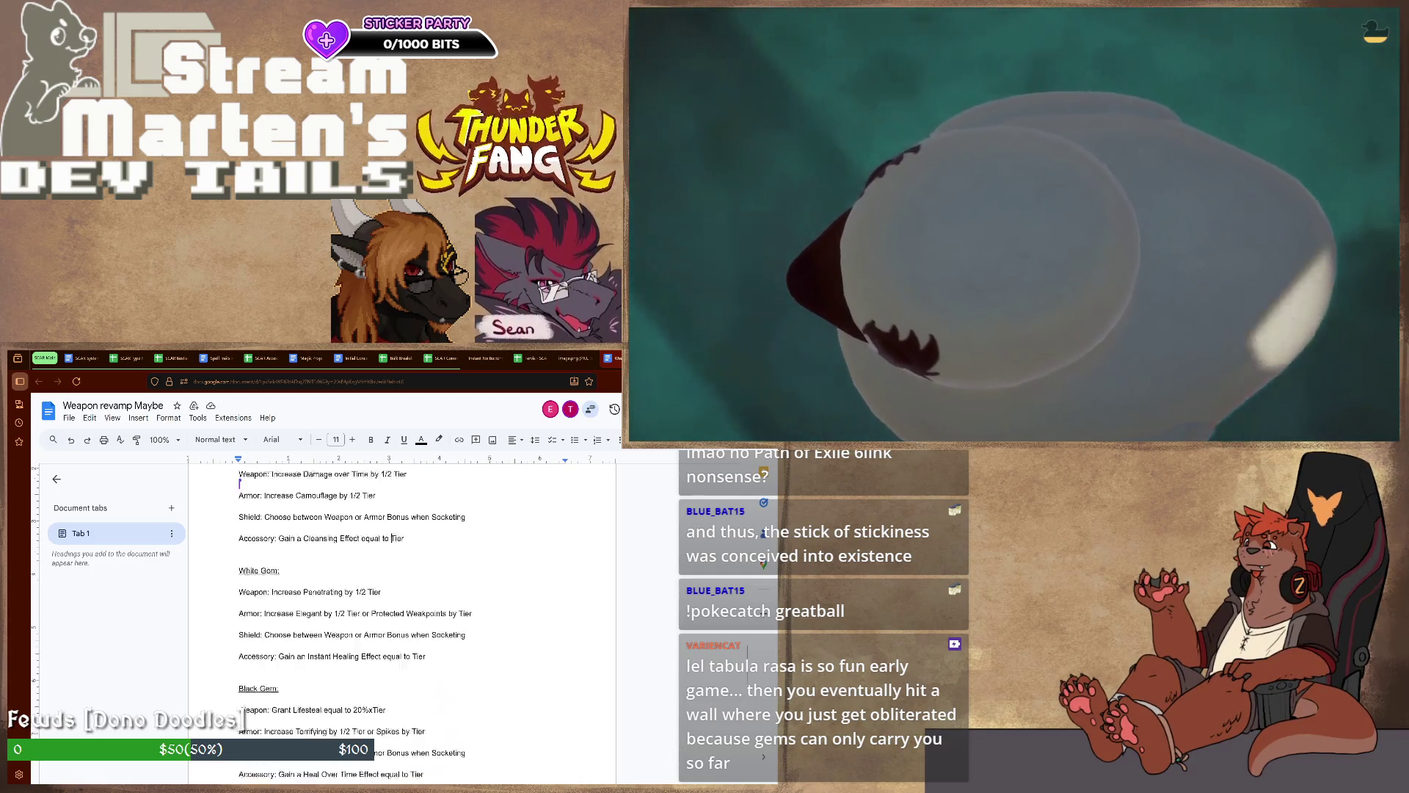
pyautogui.scroll(-2, 401, 617)
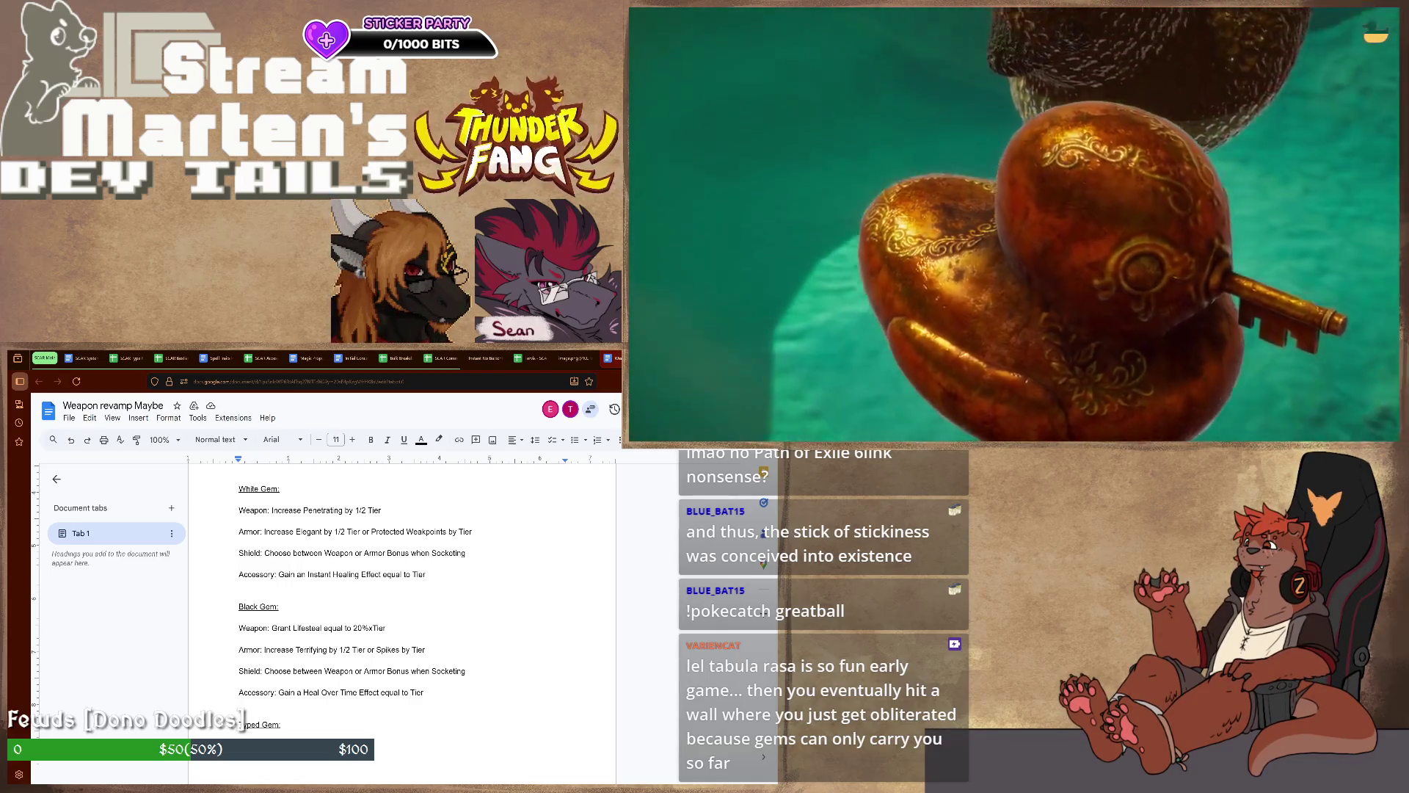
pyautogui.scroll(-3, 243, 718)
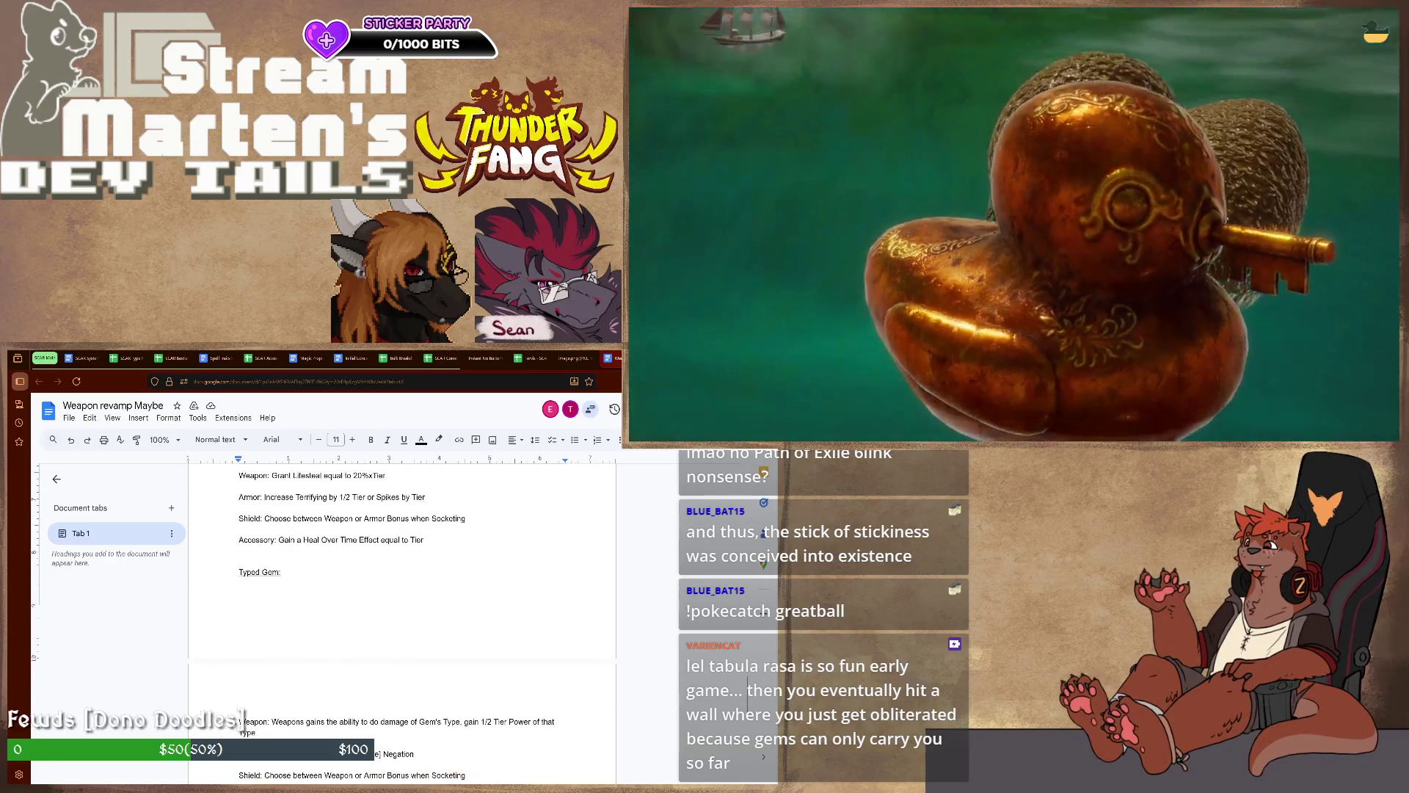
pyautogui.scroll(-5, 243, 718)
pyautogui.scroll(5, 244, 718)
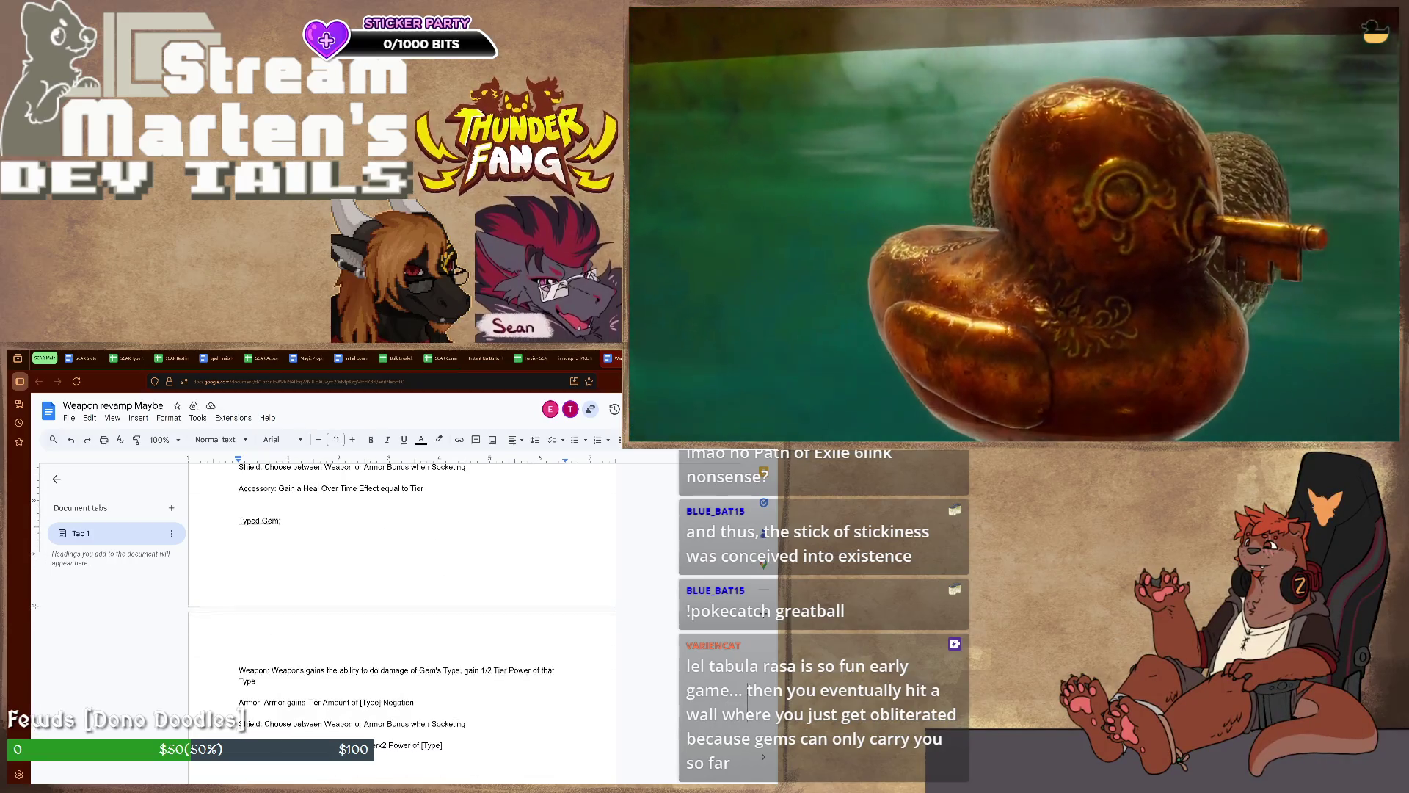
pyautogui.scroll(-1, 243, 718)
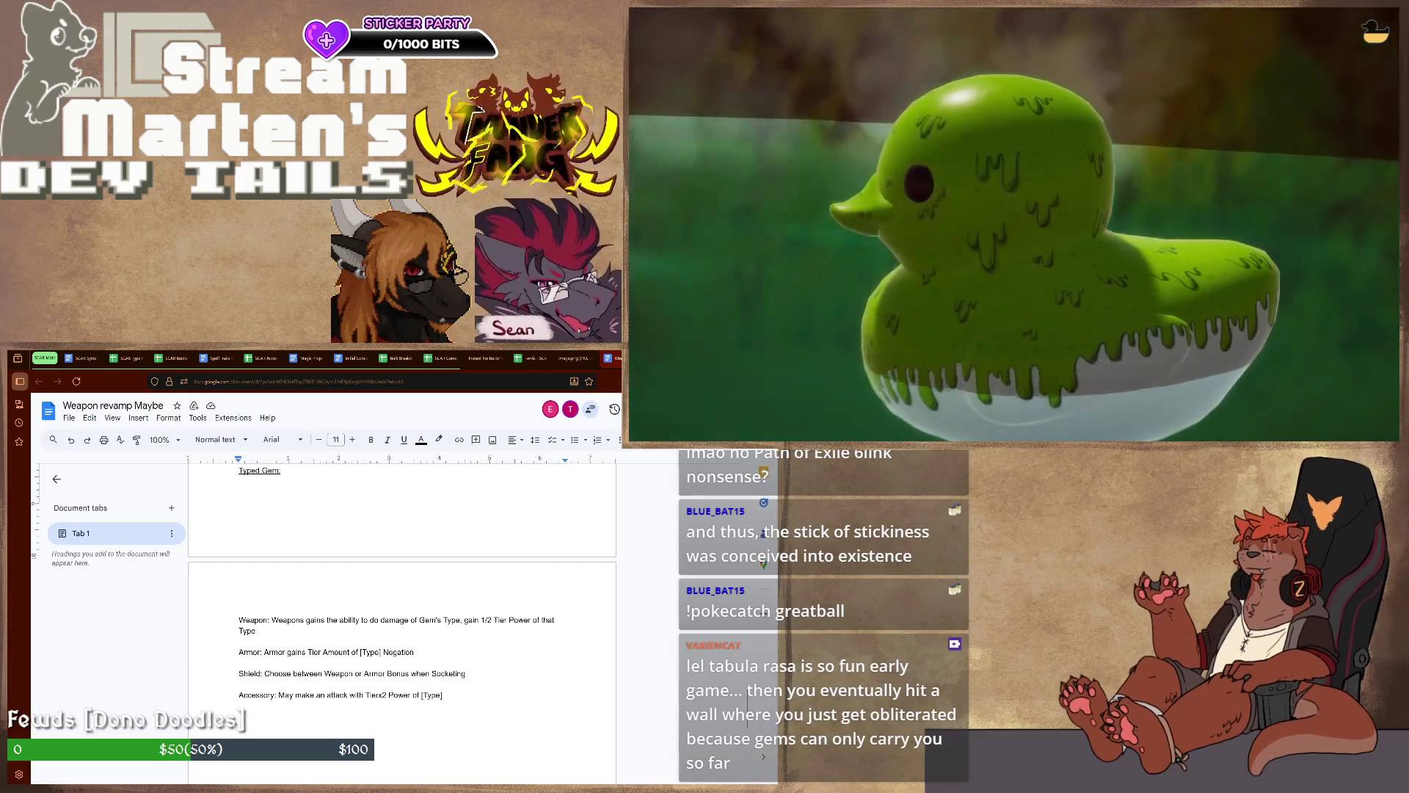
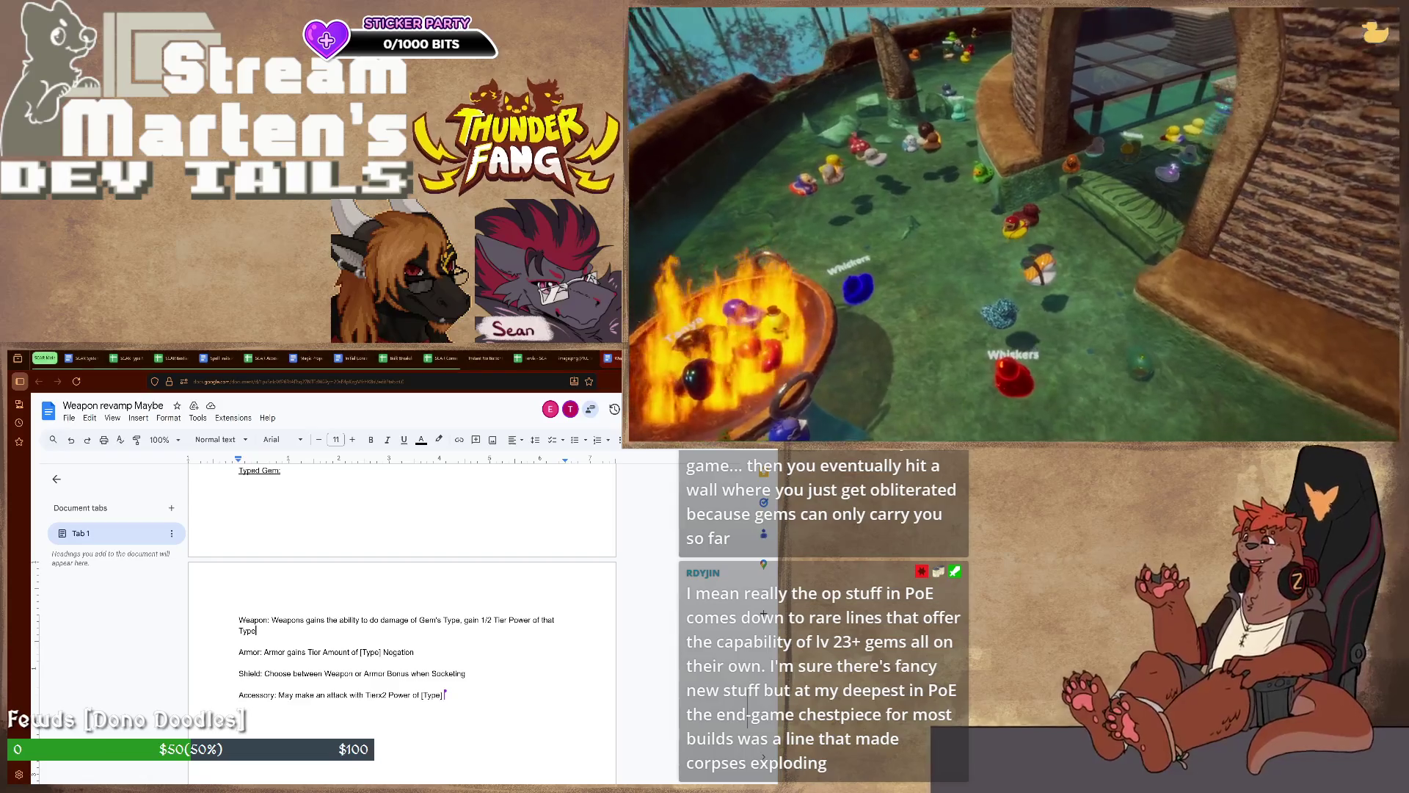
pyautogui.scroll(-5, 243, 715)
pyautogui.scroll(-5, 243, 716)
pyautogui.scroll(-5, 242, 716)
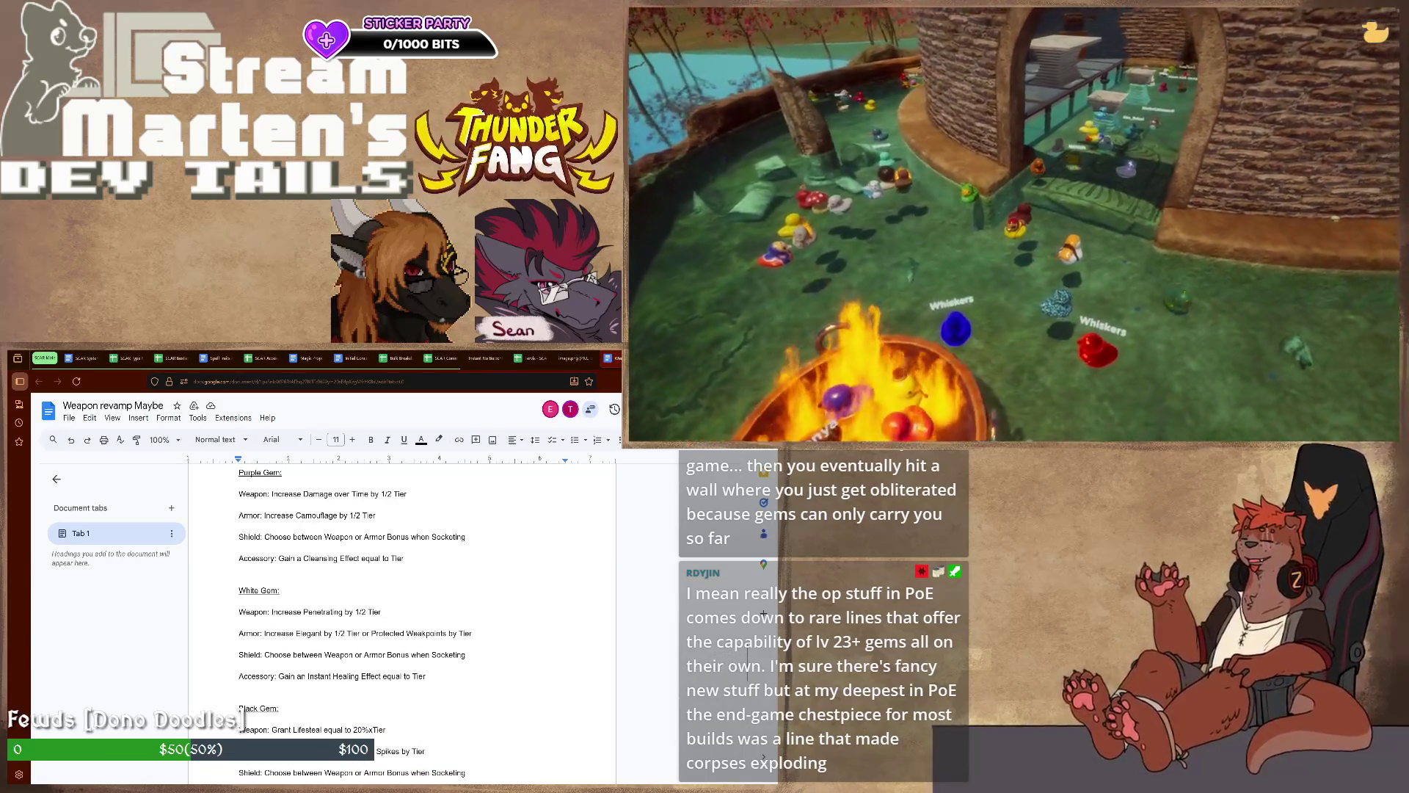
pyautogui.scroll(-3, 242, 717)
pyautogui.scroll(-3, 243, 716)
pyautogui.scroll(-3, 243, 716)
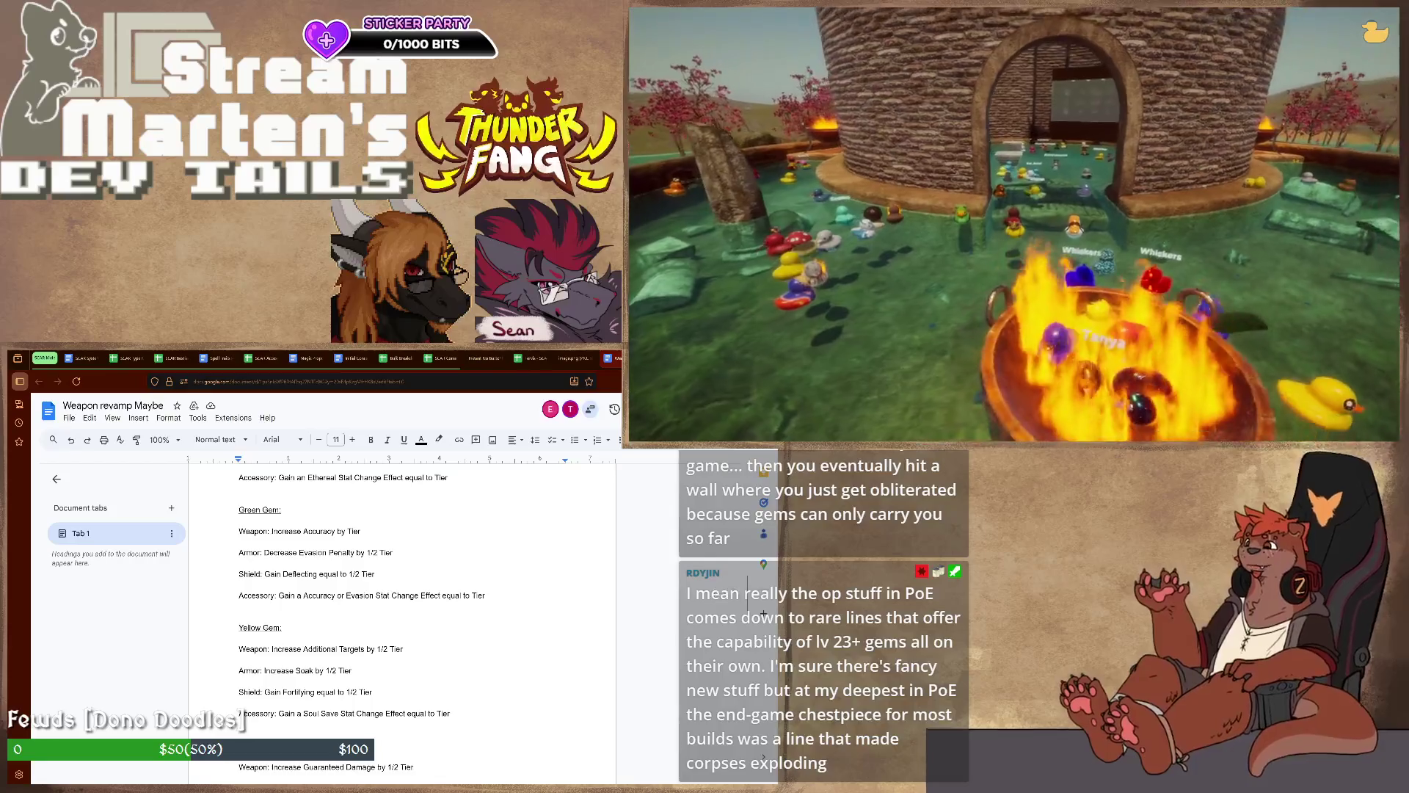
pyautogui.scroll(2, 419, 617)
pyautogui.scroll(2, 419, 617)
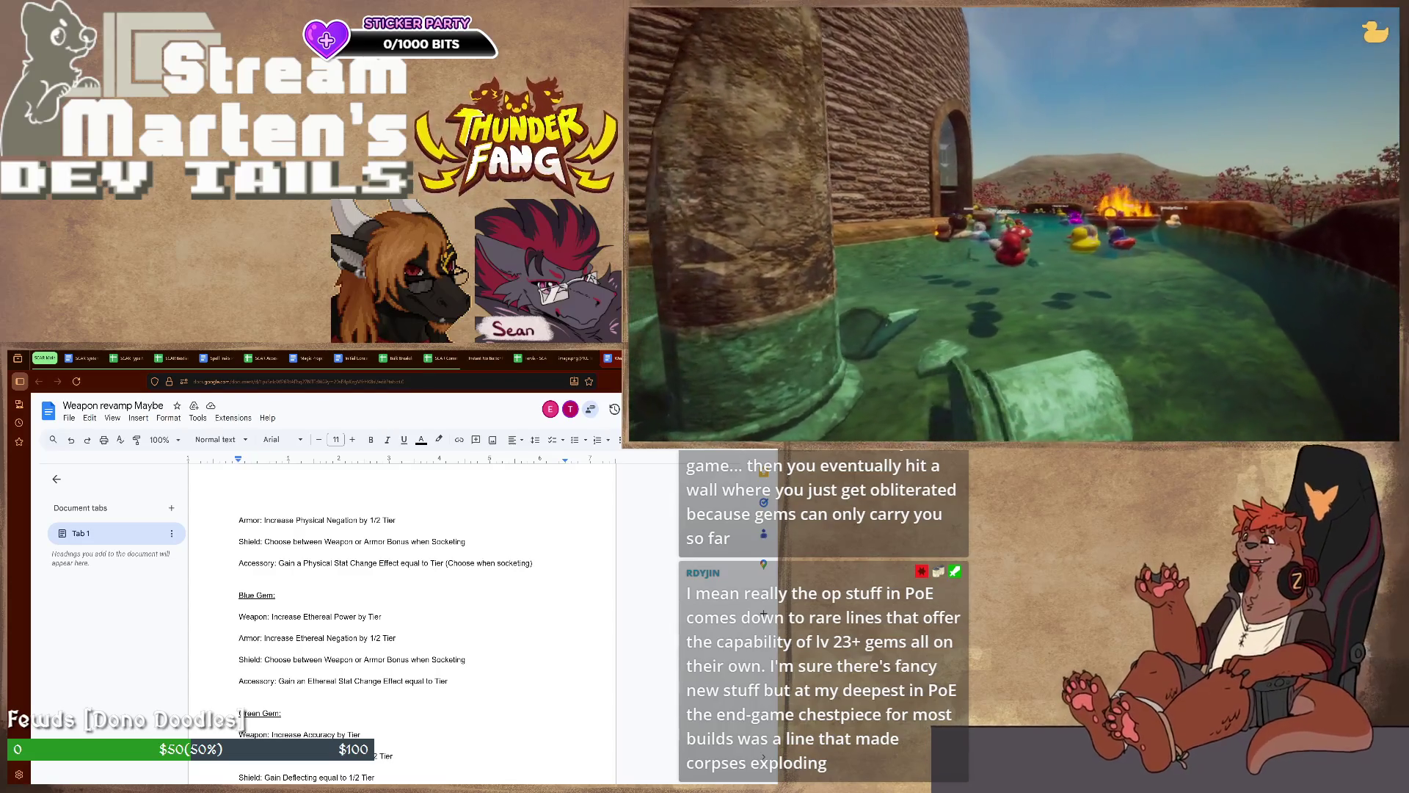
pyautogui.scroll(1, 241, 713)
pyautogui.scroll(3, 240, 714)
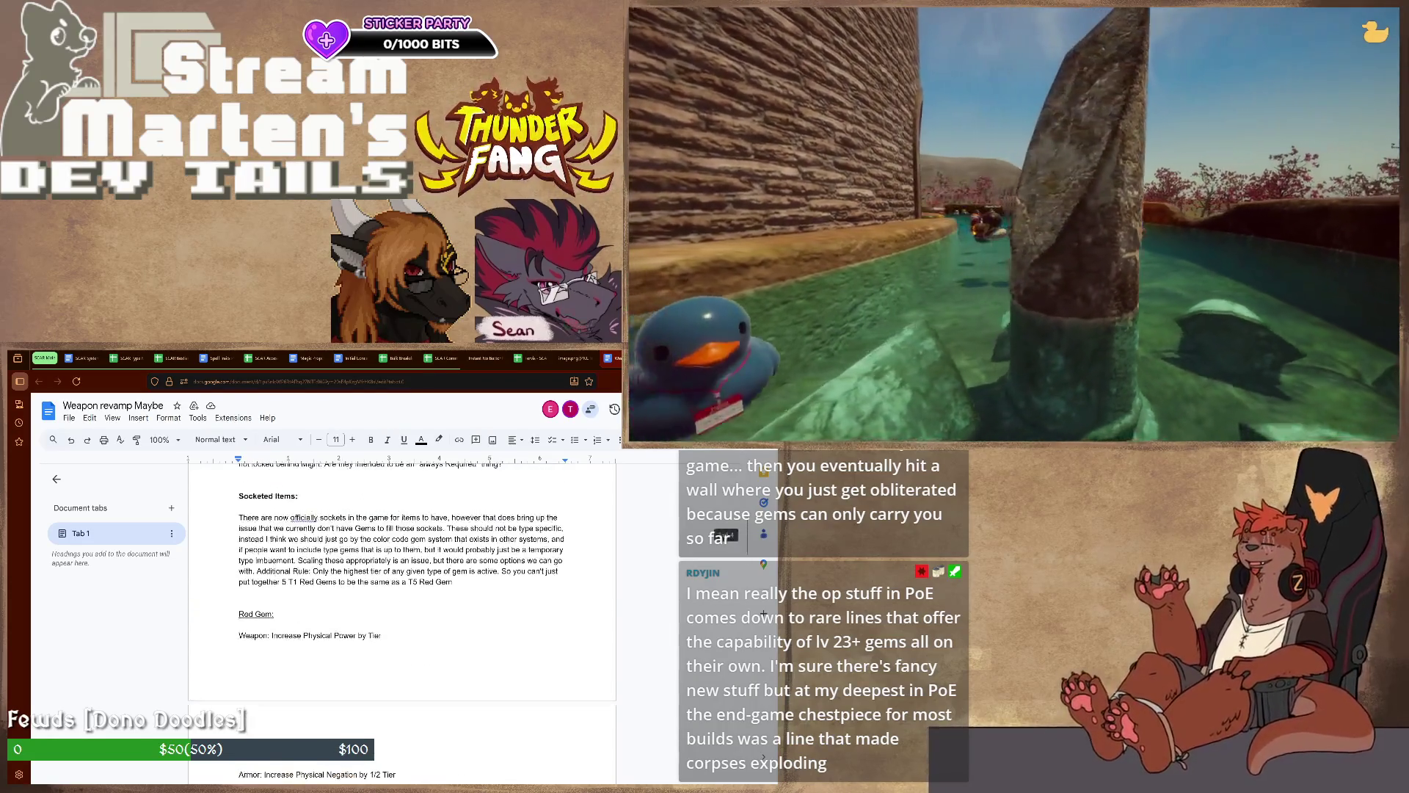
pyautogui.scroll(-4, 241, 717)
pyautogui.scroll(-1, 240, 727)
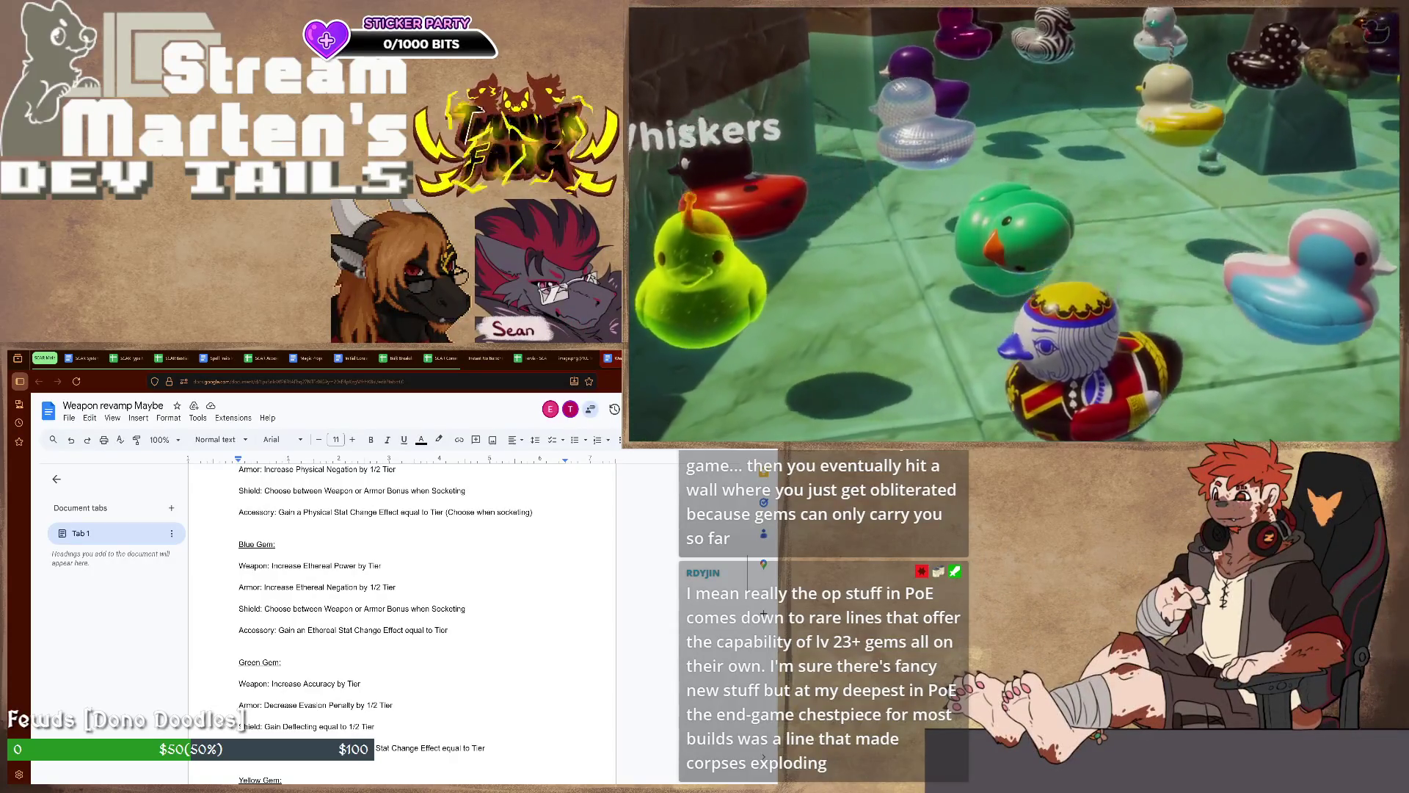
pyautogui.scroll(-4, 325, 491)
pyautogui.scroll(-4, 325, 490)
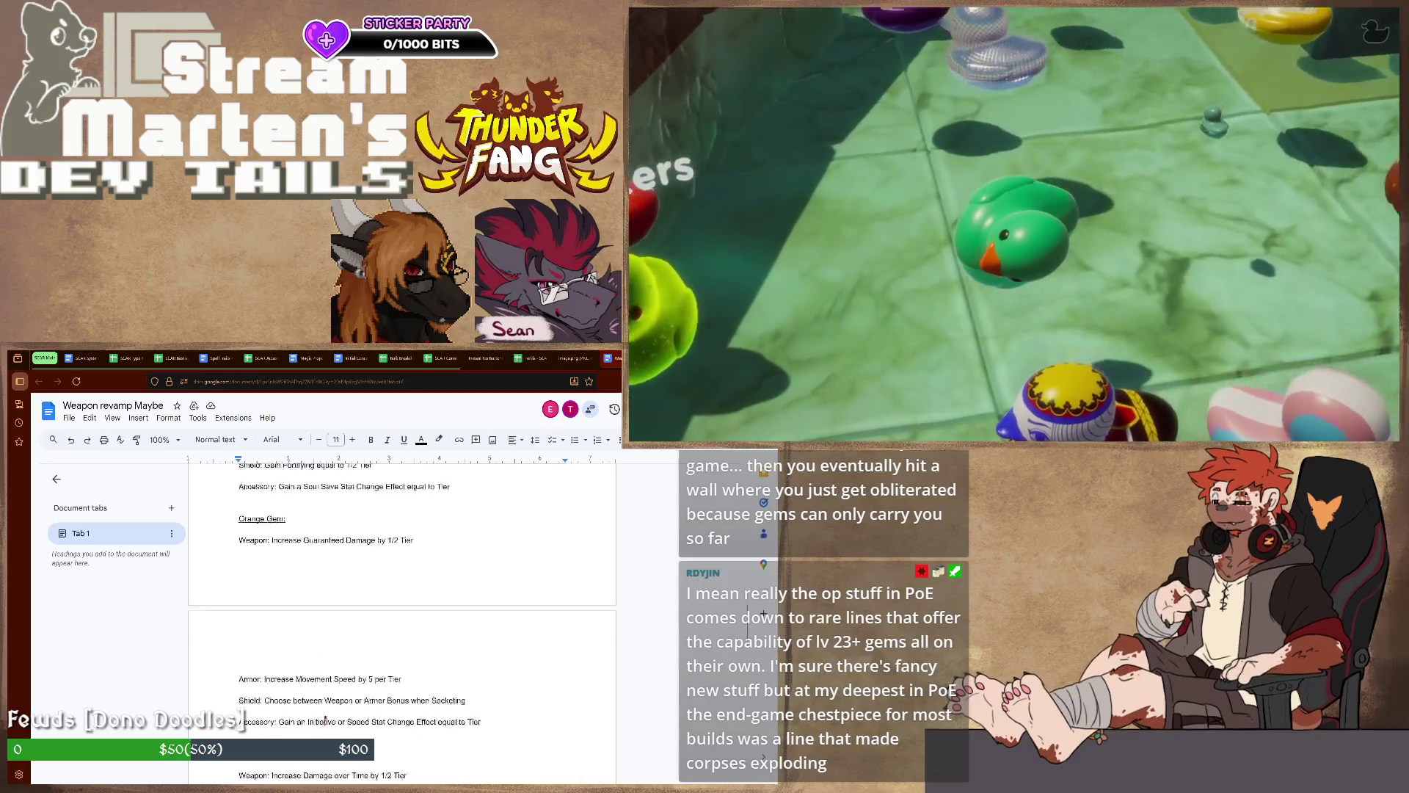
pyautogui.scroll(-4, 325, 490)
pyautogui.scroll(-4, 325, 490)
pyautogui.scroll(-4, 324, 491)
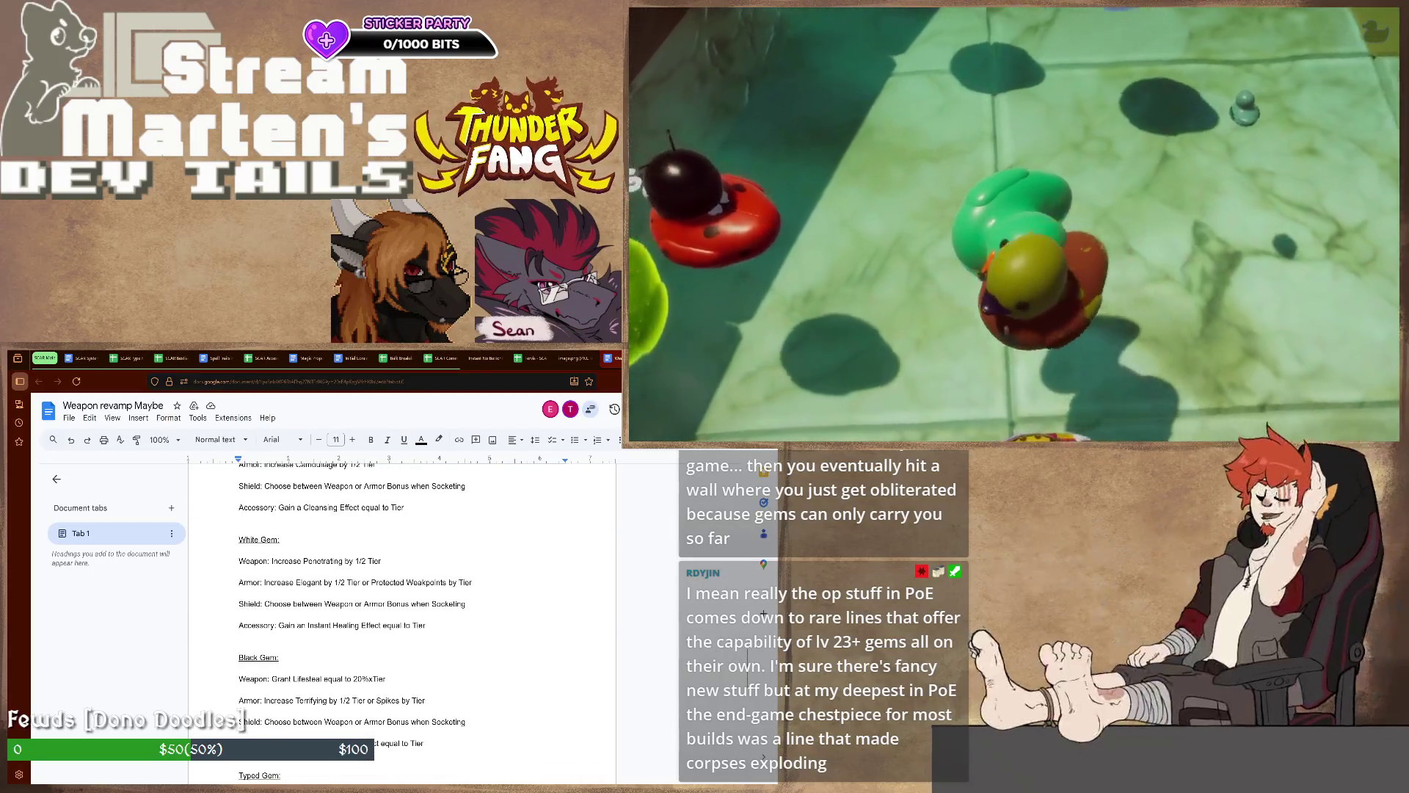
pyautogui.scroll(-4, 325, 491)
pyautogui.scroll(-3, 326, 490)
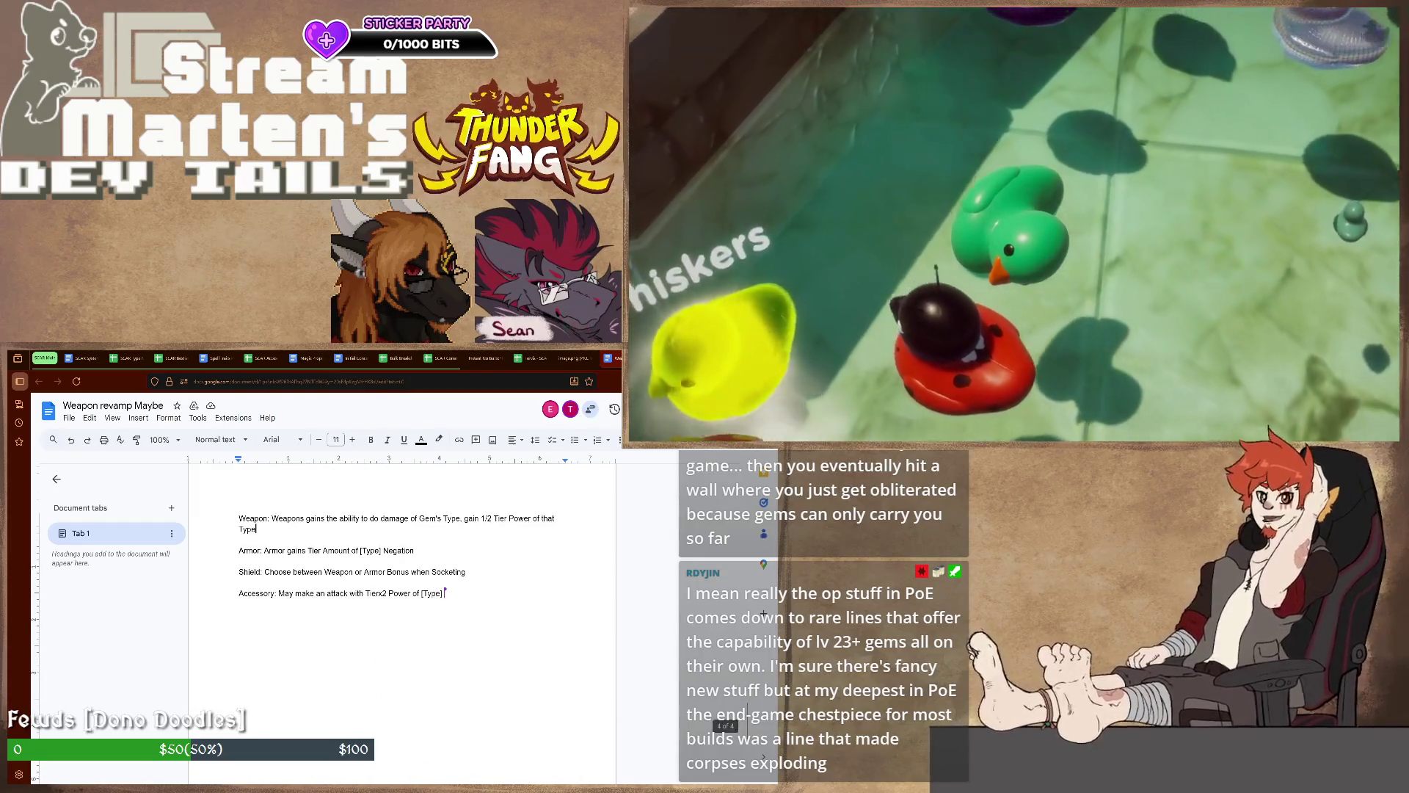
pyautogui.scroll(2, 403, 616)
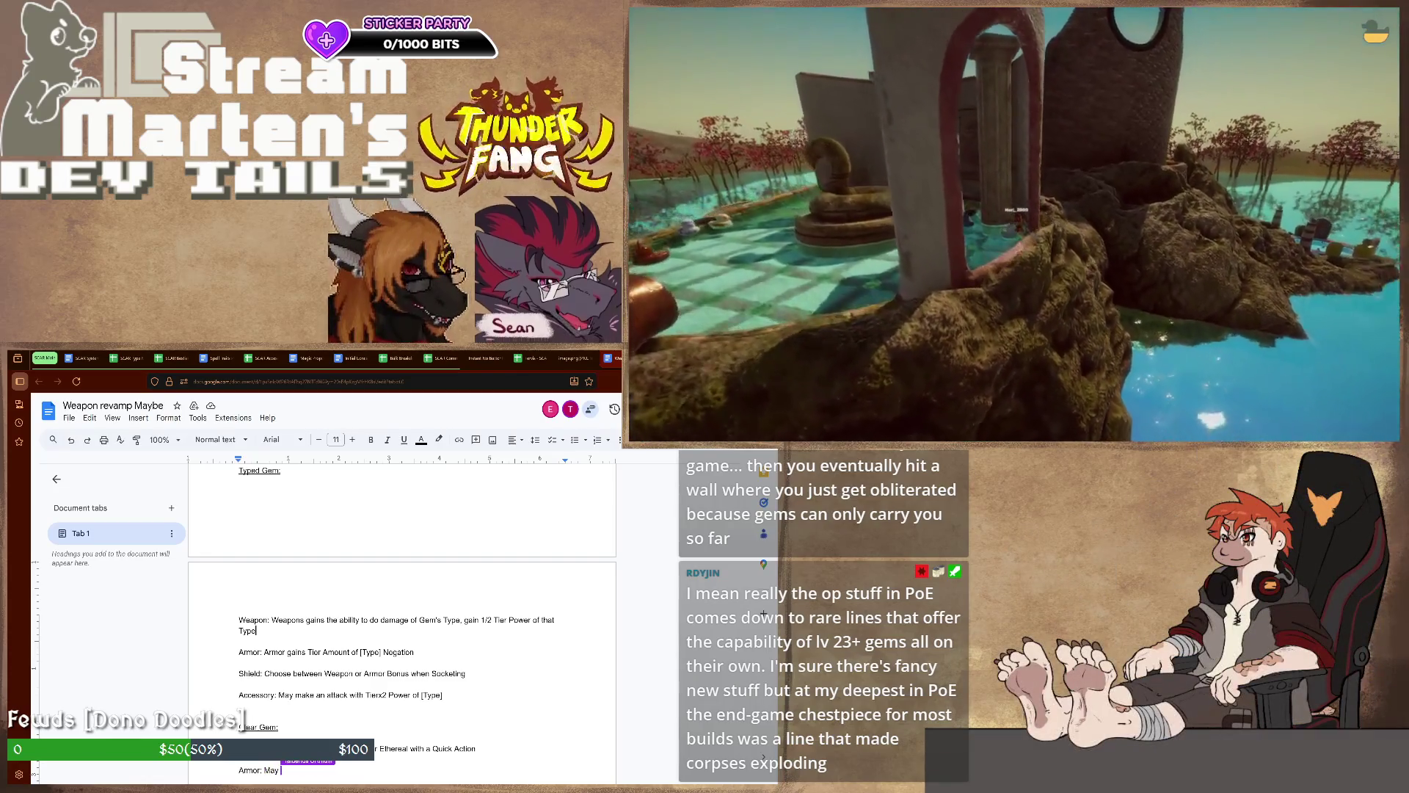
pyautogui.write('May')
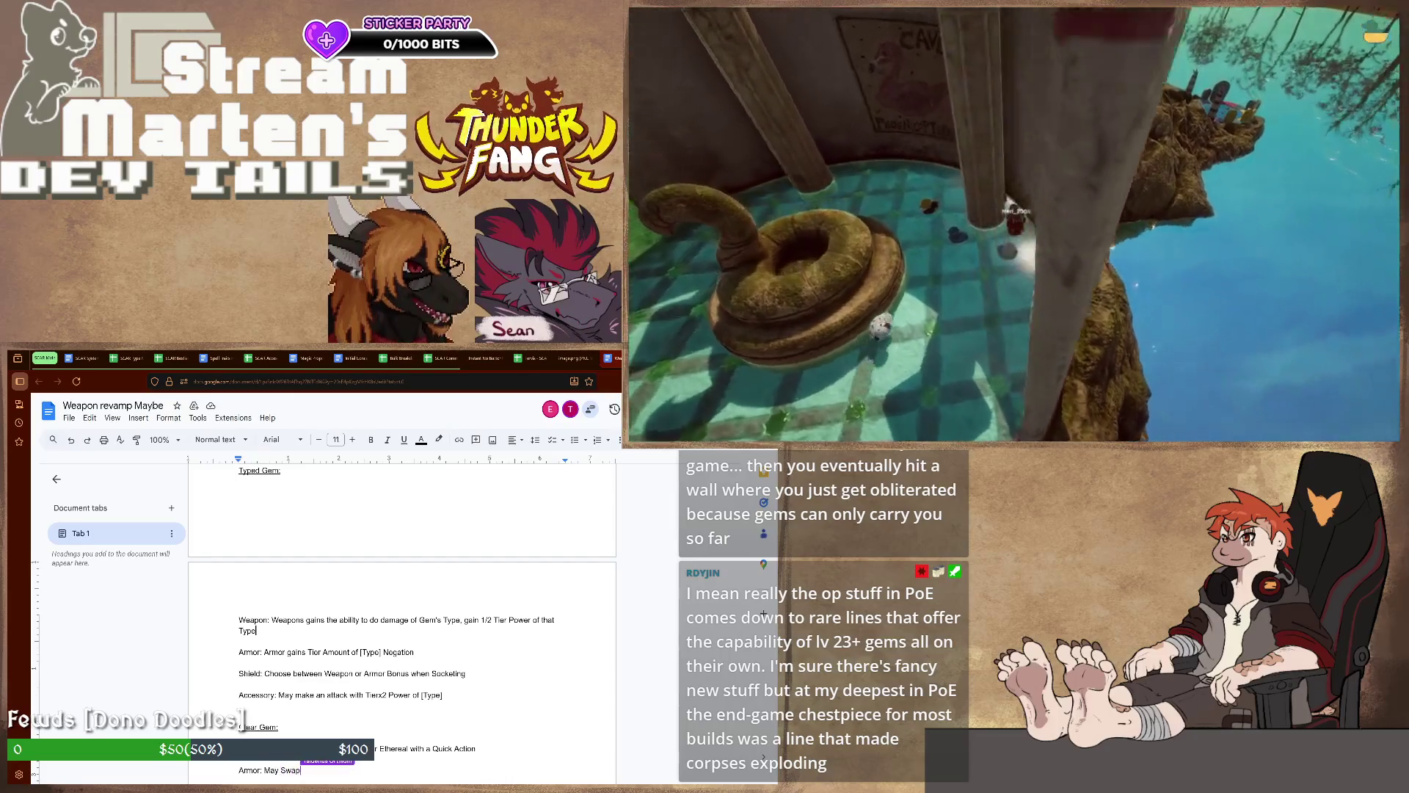
pyautogui.write(' Swap')
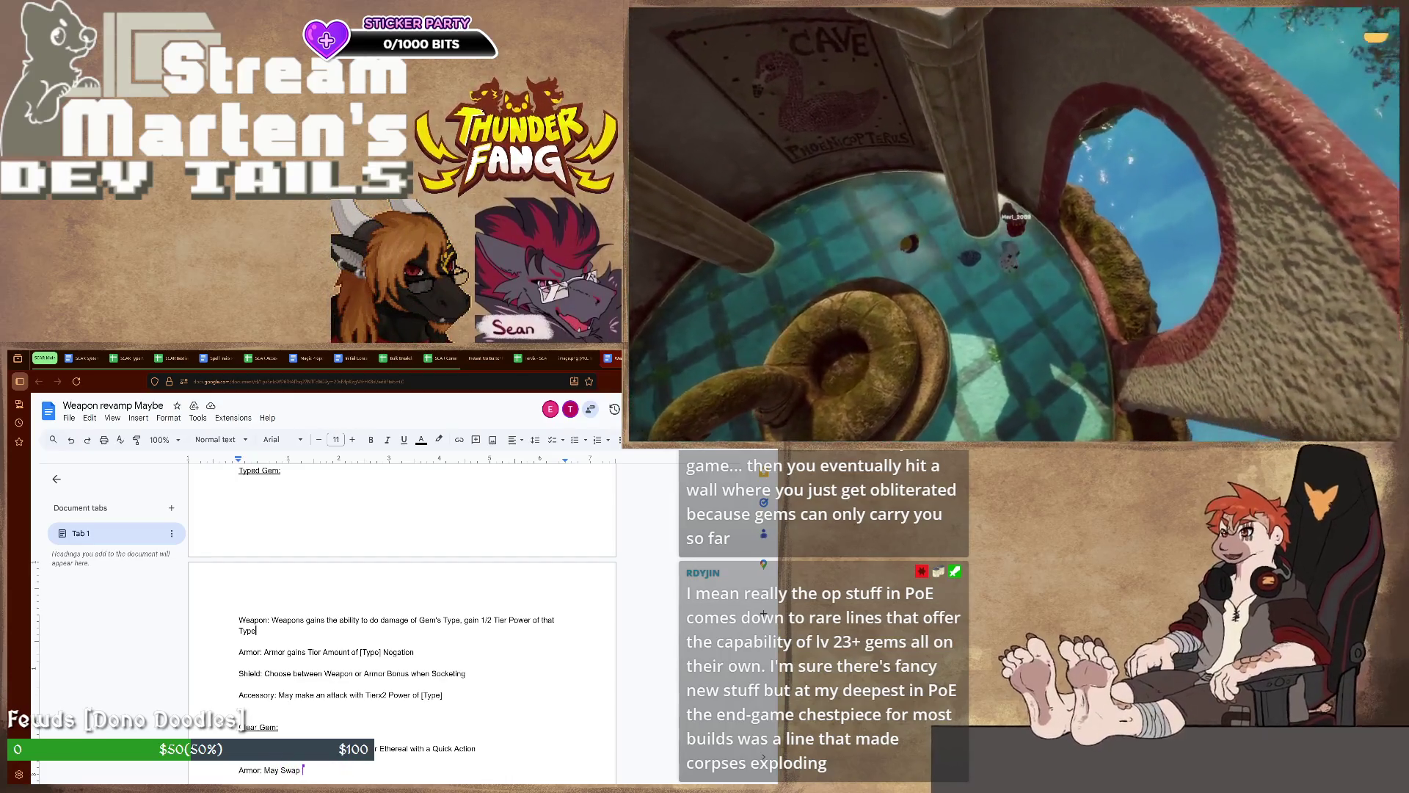